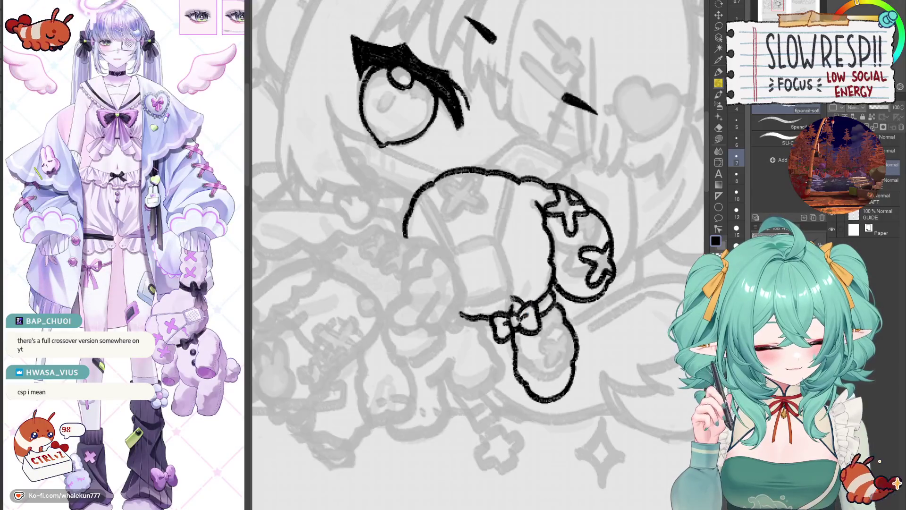
Ink the bow's left loop and the plush's lower-body stitches, undoing shaky strokes, then mirror-check the canvas.
{"action": "mouse_move", "coordinate": [498, 309]}
{"action": "left_mouse_down"}
{"action": "mouse_move", "coordinate": [478, 315]}
{"action": "mouse_move", "coordinate": [486, 342]}
{"action": "mouse_move", "coordinate": [495, 336]}
{"action": "left_mouse_up"}
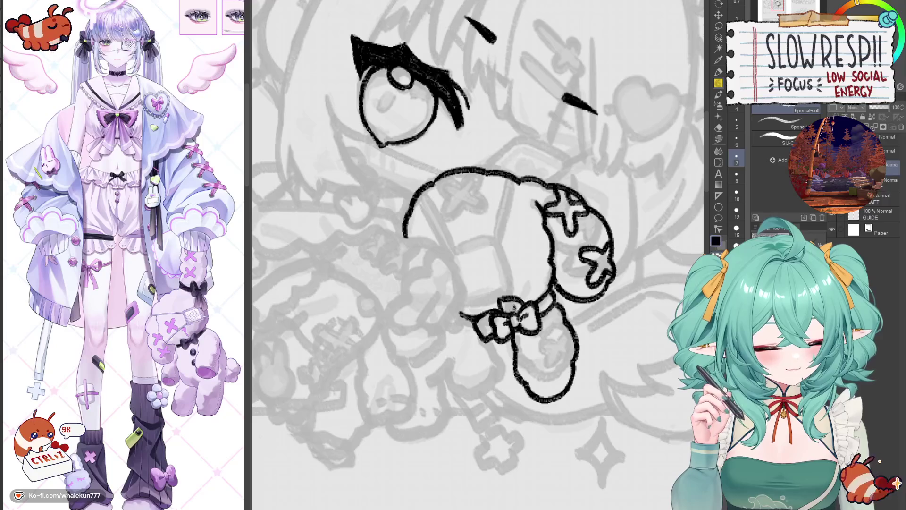
{"action": "key", "text": "ctrl+z"}
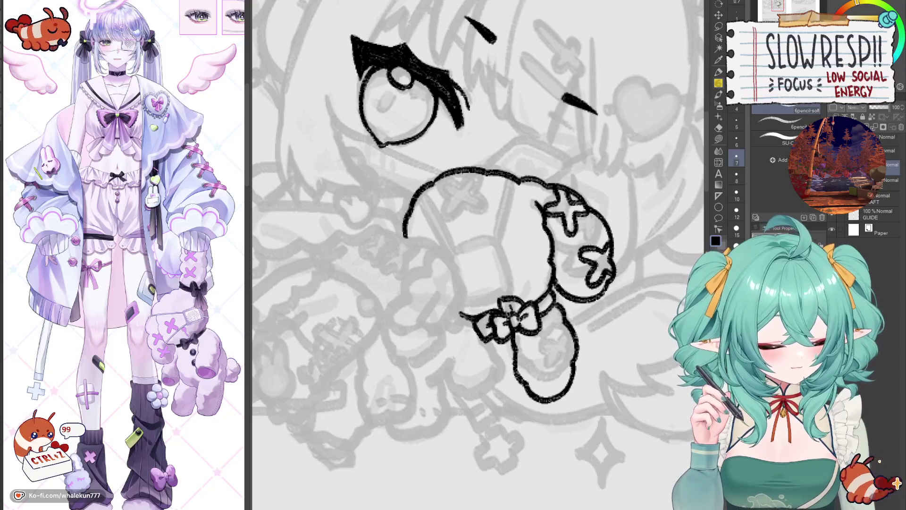
{"action": "key", "text": "ctrl+z"}
{"action": "key", "text": "ctrl+z"}
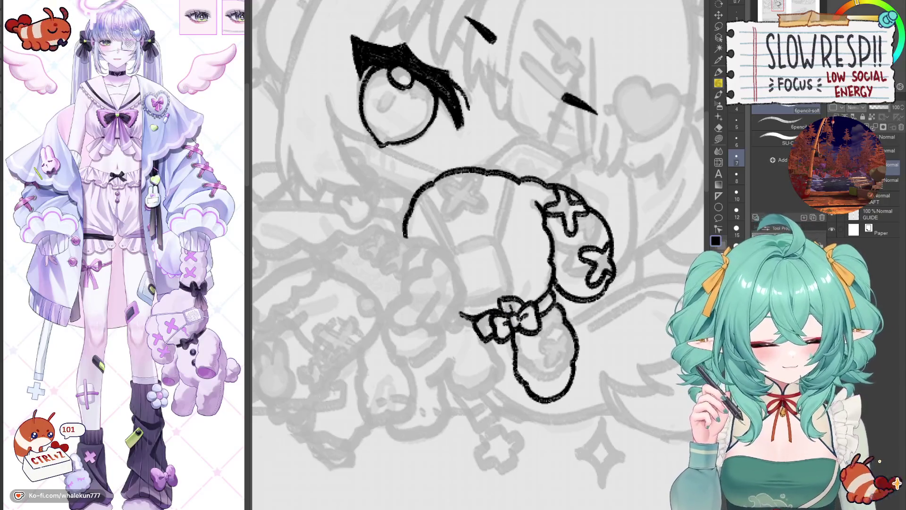
{"action": "mouse_move", "coordinate": [549, 299]}
{"action": "left_mouse_down"}
{"action": "mouse_move", "coordinate": [518, 328]}
{"action": "mouse_move", "coordinate": [530, 329]}
{"action": "mouse_move", "coordinate": [523, 349]}
{"action": "mouse_move", "coordinate": [541, 332]}
{"action": "mouse_move", "coordinate": [554, 341]}
{"action": "mouse_move", "coordinate": [524, 366]}
{"action": "mouse_move", "coordinate": [528, 377]}
{"action": "mouse_move", "coordinate": [542, 367]}
{"action": "mouse_move", "coordinate": [540, 383]}
{"action": "mouse_move", "coordinate": [551, 354]}
{"action": "mouse_move", "coordinate": [540, 362]}
{"action": "left_mouse_up"}
{"action": "key", "text": "ctrl+z"}
{"action": "key", "text": "ctrl+z"}
{"action": "key", "text": "h"}
{"action": "key", "text": "h"}
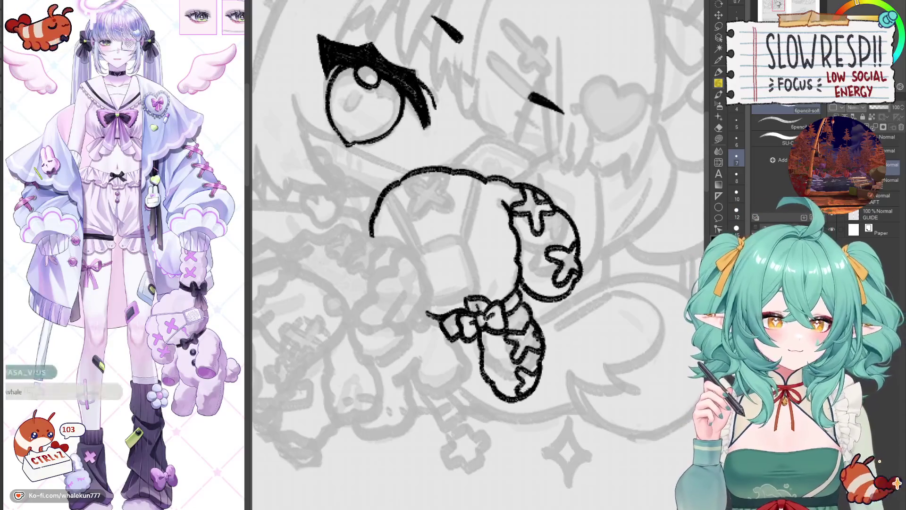
Undo the old arc and redraw the long curve across the top of the plush head.
{"action": "key", "text": "h"}
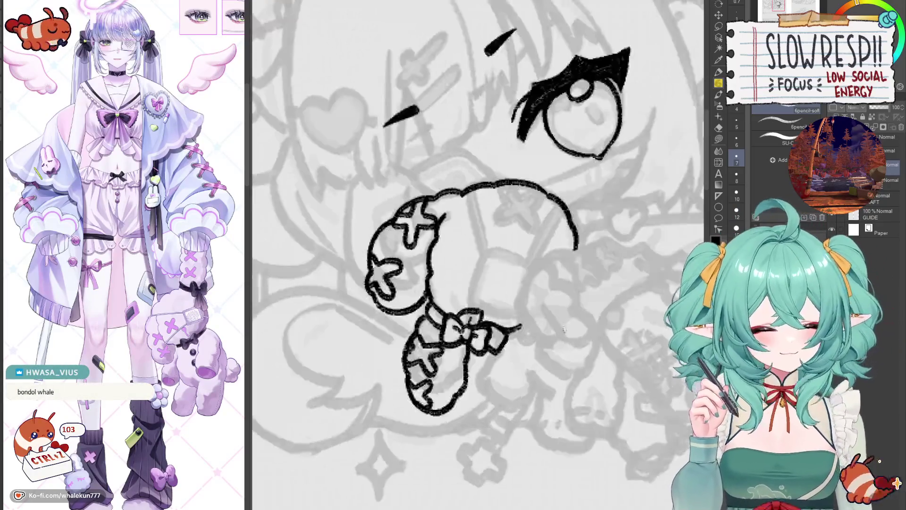
{"action": "key", "text": "h"}
{"action": "left_click_drag", "start_coordinate": [491, 302], "coordinate": [564, 346]}
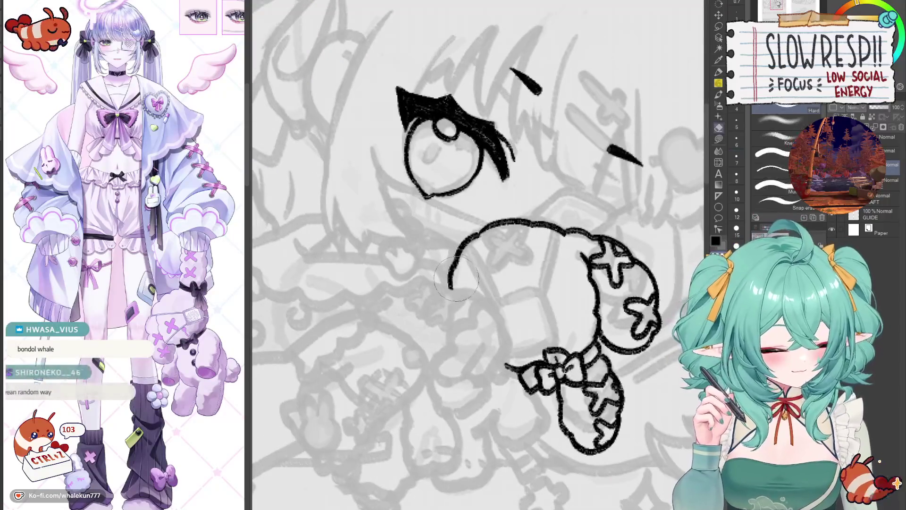
{"action": "key", "text": "ctrl+z"}
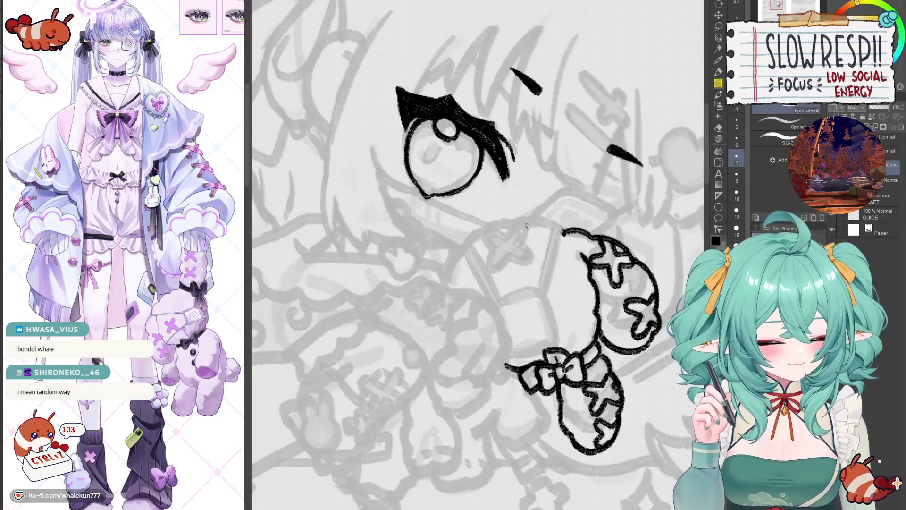
{"action": "mouse_move", "coordinate": [562, 230]}
{"action": "left_mouse_down"}
{"action": "mouse_move", "coordinate": [529, 222]}
{"action": "mouse_move", "coordinate": [482, 243]}
{"action": "mouse_move", "coordinate": [453, 290]}
{"action": "left_mouse_up"}
Mirror-check the new arc, briefly try Liquify with a smaller brush, then return to the pencil.
{"action": "key", "text": "h"}
{"action": "left_click", "coordinate": [541, 290], "text": "alt"}
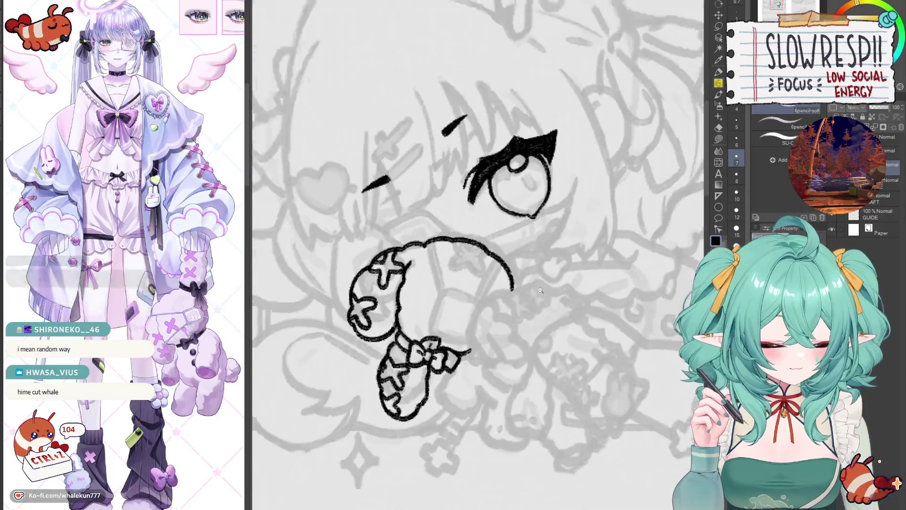
{"action": "key", "text": "h"}
{"action": "scroll", "coordinate": [531, 286], "scroll_direction": "up", "scroll_amount": 2}
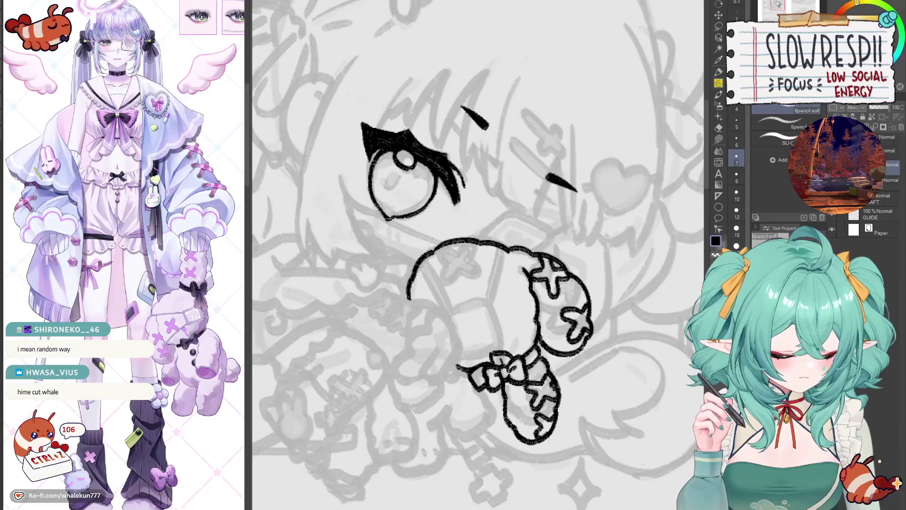
{"action": "key", "text": "h"}
{"action": "left_click", "coordinate": [719, 162]}
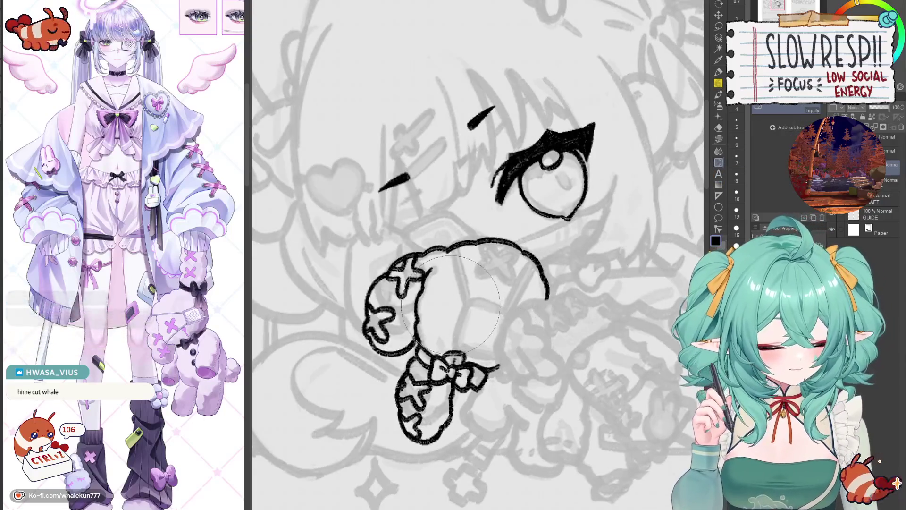
{"action": "key", "text": "bracketleft"}
{"action": "key", "text": "bracketleft"}
{"action": "key", "text": "bracketleft"}
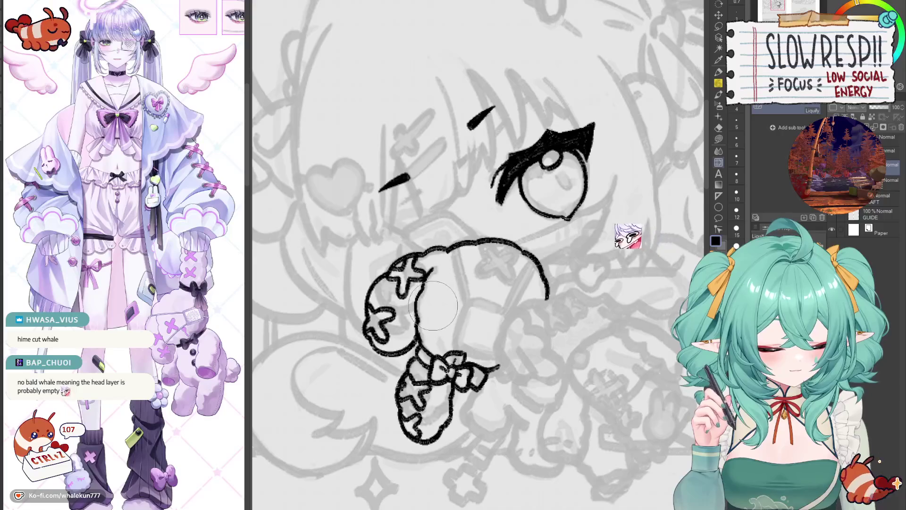
{"action": "key", "text": "p"}
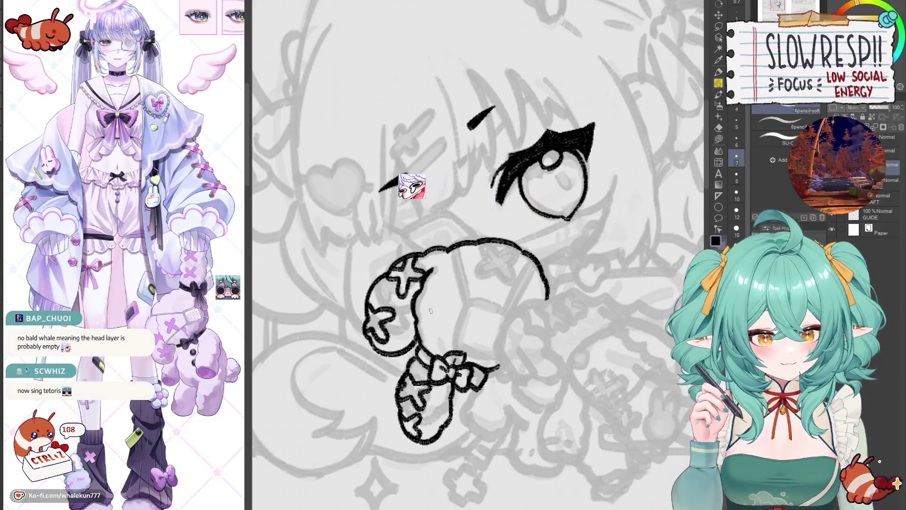
{"action": "left_click_drag", "start_coordinate": [430, 310], "coordinate": [437, 324]}
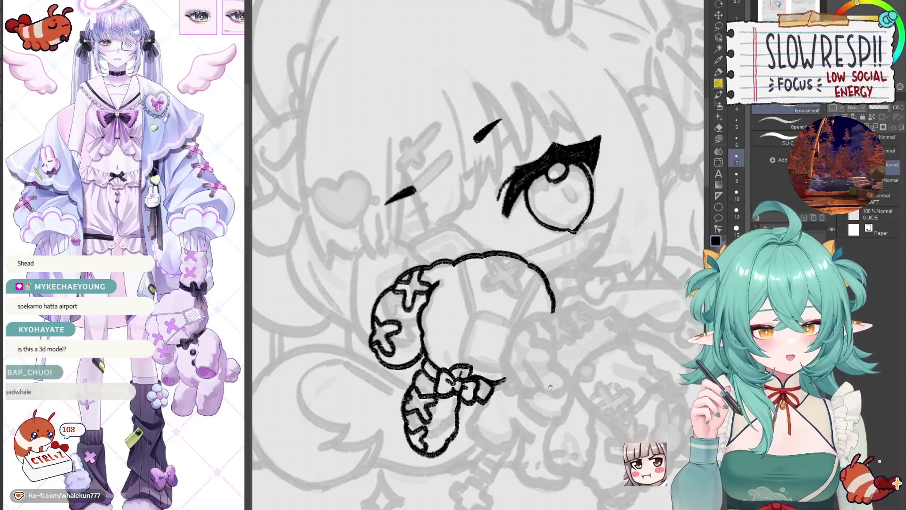
Ink the eye, brow strokes and stitched hair bun, then bring up the browser reference image.
{"action": "mouse_move", "coordinate": [550, 421]}
{"action": "left_mouse_down"}
{"action": "mouse_move", "coordinate": [540, 288]}
{"action": "mouse_move", "coordinate": [527, 425]}
{"action": "left_mouse_up"}
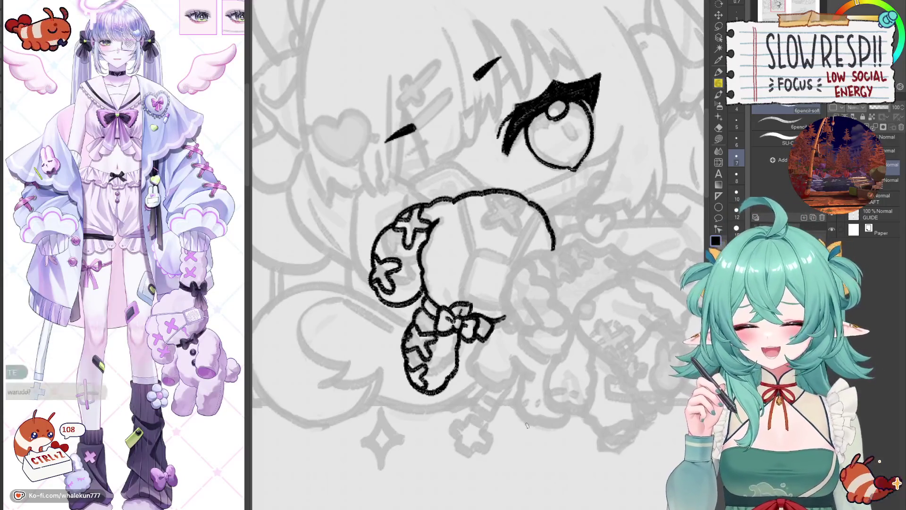
{"action": "mouse_move", "coordinate": [546, 360]}
{"action": "left_mouse_down"}
{"action": "mouse_move", "coordinate": [560, 370]}
{"action": "mouse_move", "coordinate": [561, 330]}
{"action": "mouse_move", "coordinate": [597, 268]}
{"action": "mouse_move", "coordinate": [557, 377]}
{"action": "left_mouse_up"}
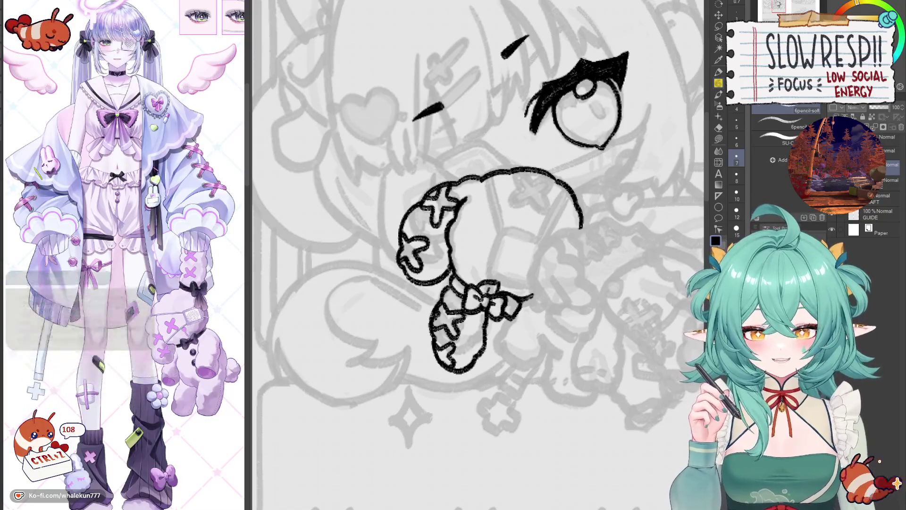
{"action": "key", "text": "alt+Tab"}
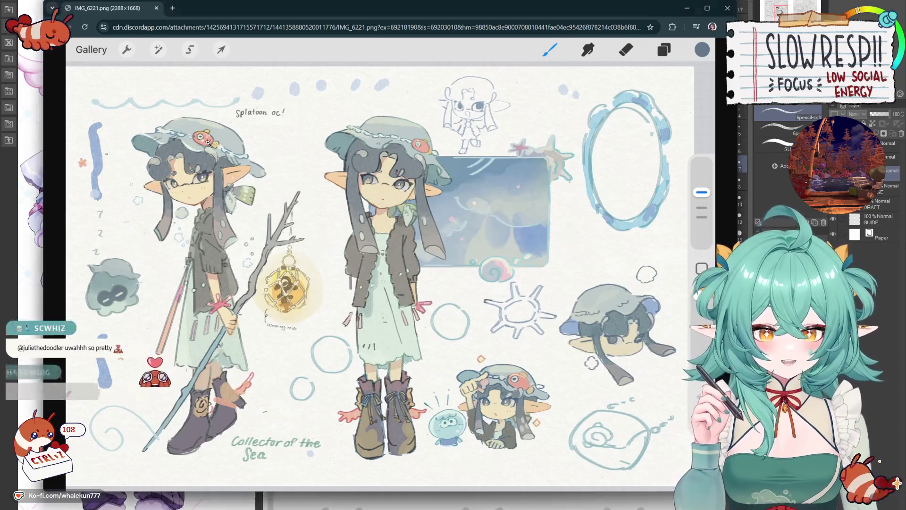
Toggle the reference sheet between fit-to-window and full size, inspecting the hat and the lantern.
{"action": "left_click", "coordinate": [192, 134]}
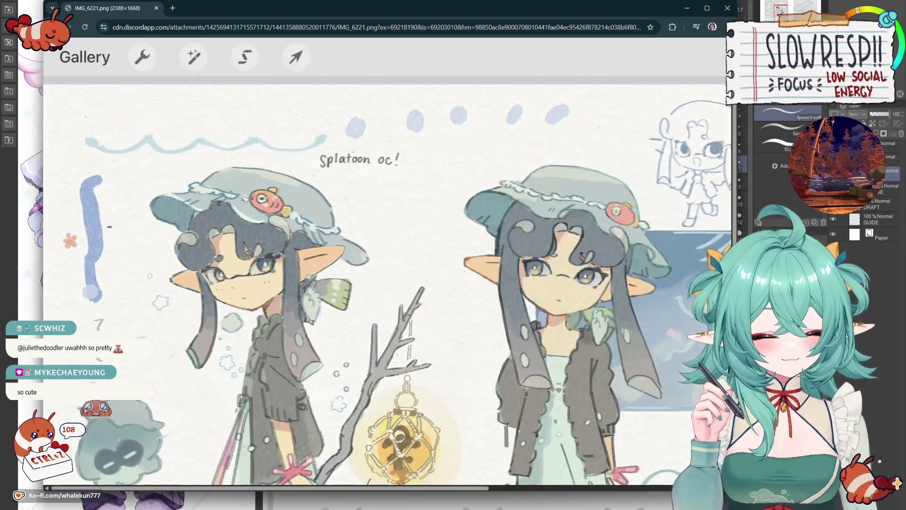
{"action": "left_click", "coordinate": [323, 329]}
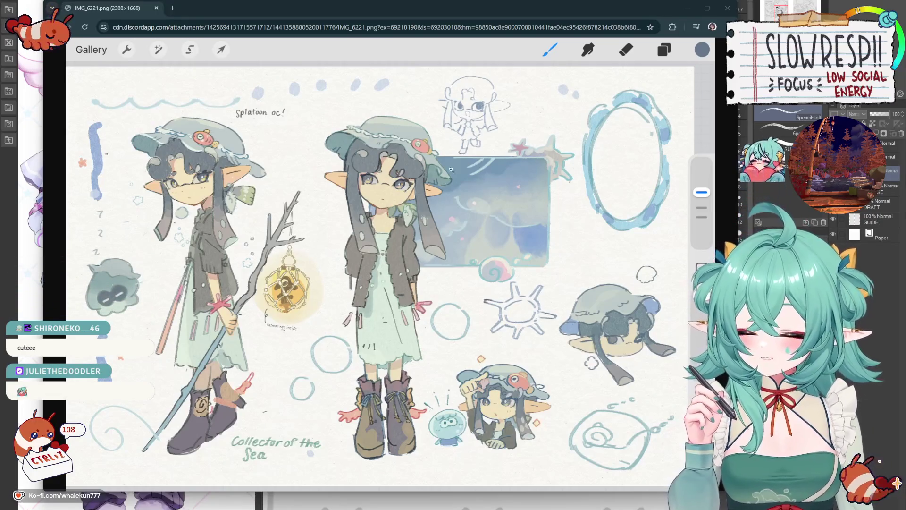
{"action": "left_click", "coordinate": [285, 290]}
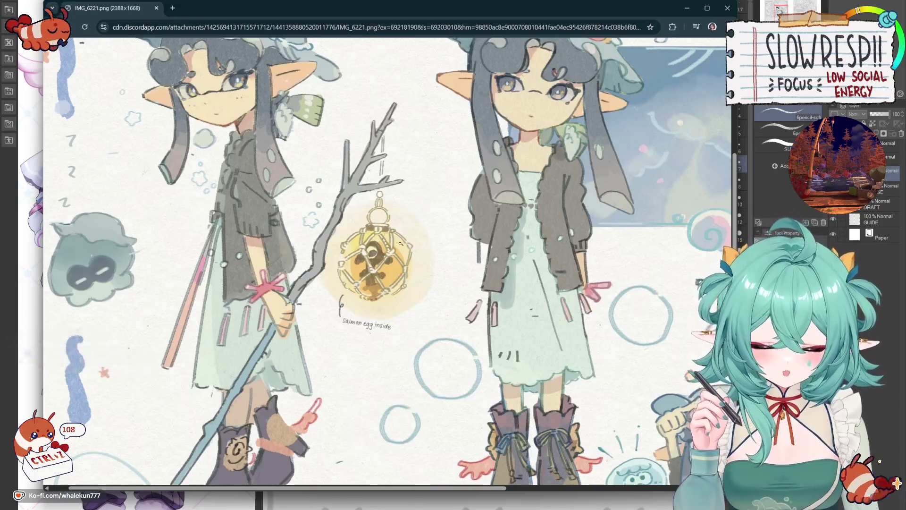
{"action": "left_click", "coordinate": [387, 251]}
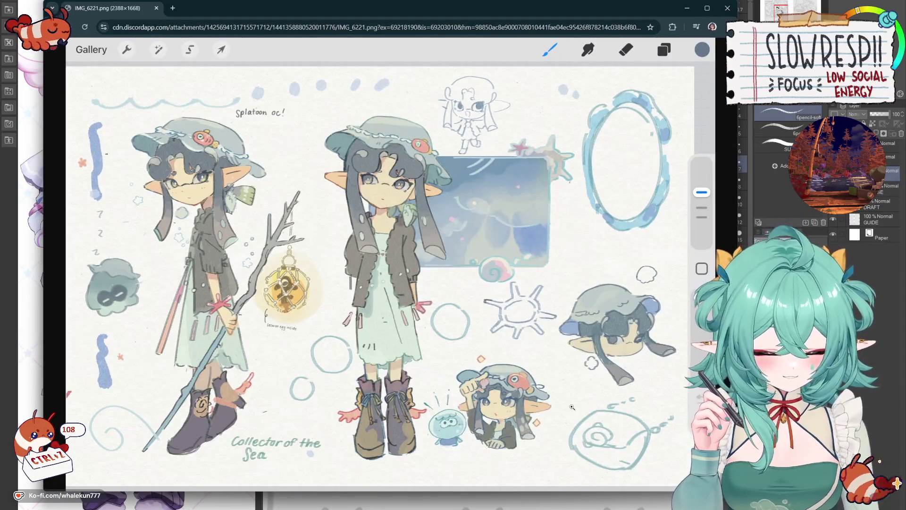
{"action": "left_click", "coordinate": [323, 286]}
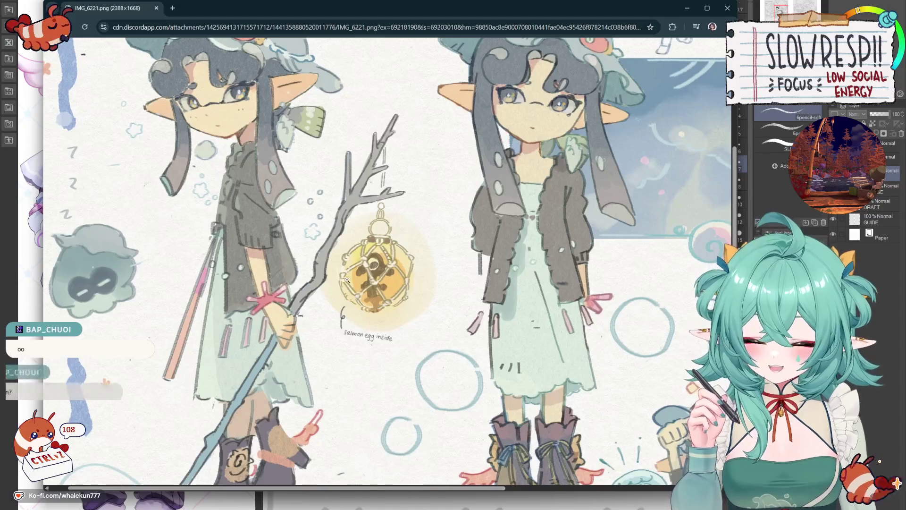
{"action": "scroll", "coordinate": [387, 235], "scroll_direction": "up", "scroll_amount": 4}
{"action": "left_click", "coordinate": [387, 234]}
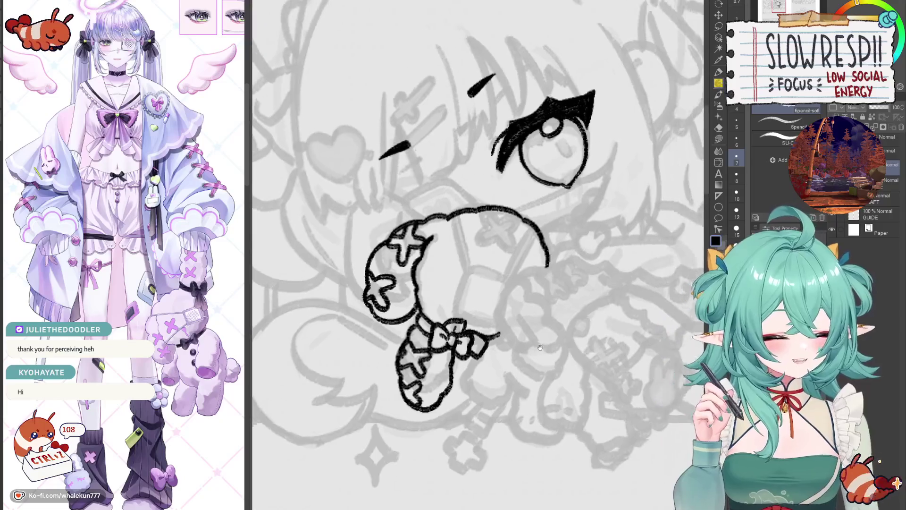
Zoom out on the canvas to see the inked eye, bow and stitched plush.
{"action": "scroll", "coordinate": [503, 243], "scroll_direction": "down", "scroll_amount": 3}
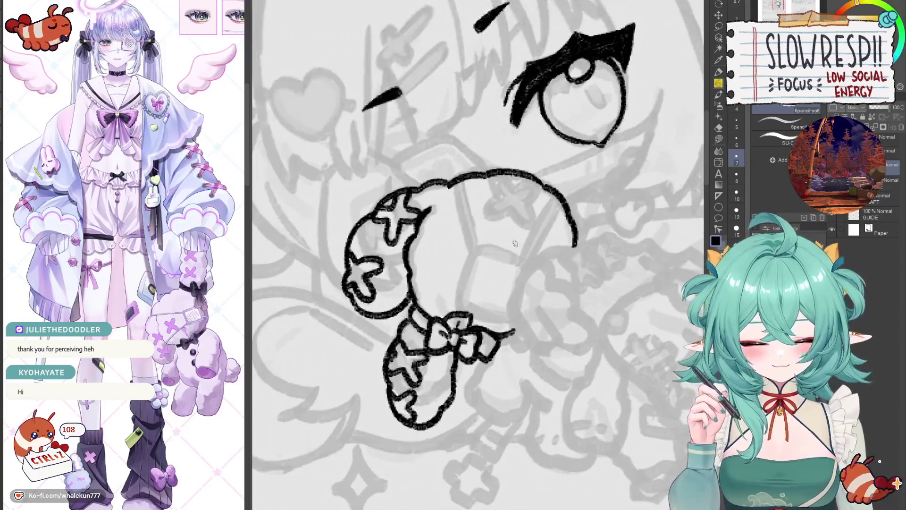
{"action": "key", "text": "h"}
{"action": "scroll", "coordinate": [478, 255], "scroll_direction": "up", "scroll_amount": 2}
{"action": "key", "text": "h"}
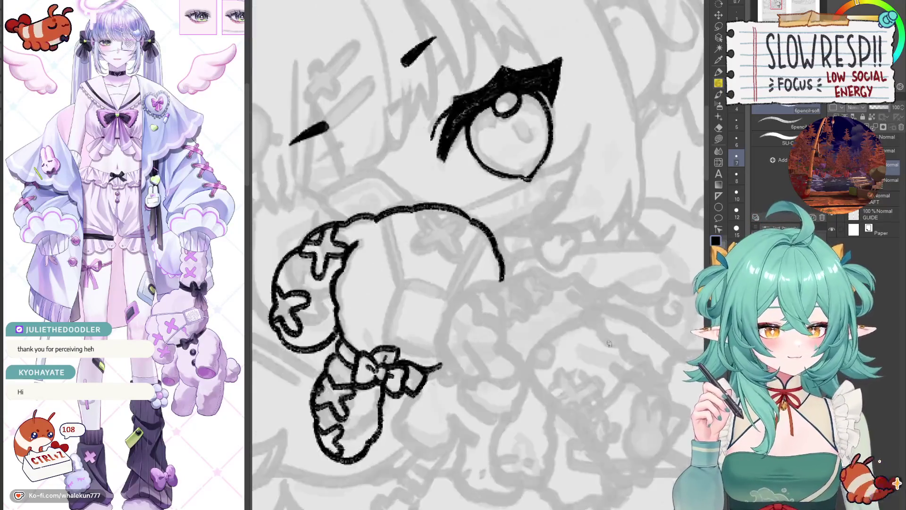
{"action": "key", "text": "h"}
{"action": "left_click_drag", "start_coordinate": [548, 302], "coordinate": [541, 350]}
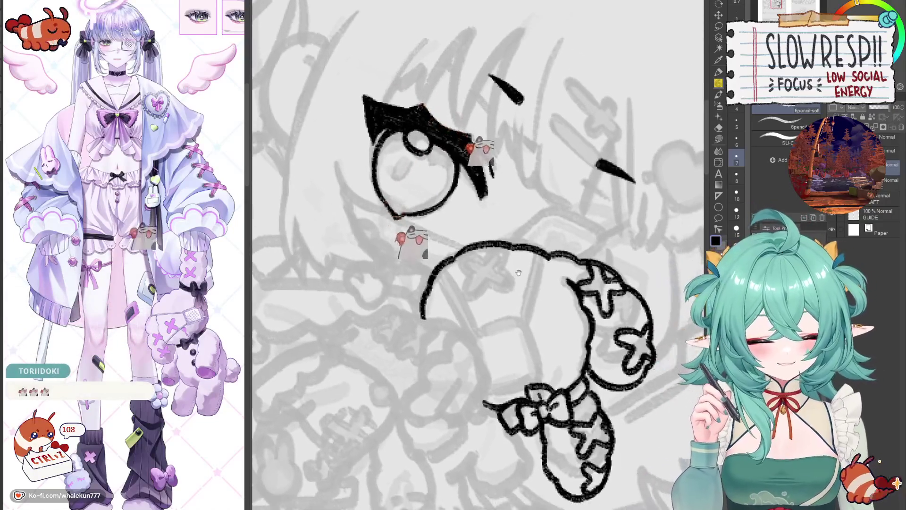
{"action": "key", "text": "h"}
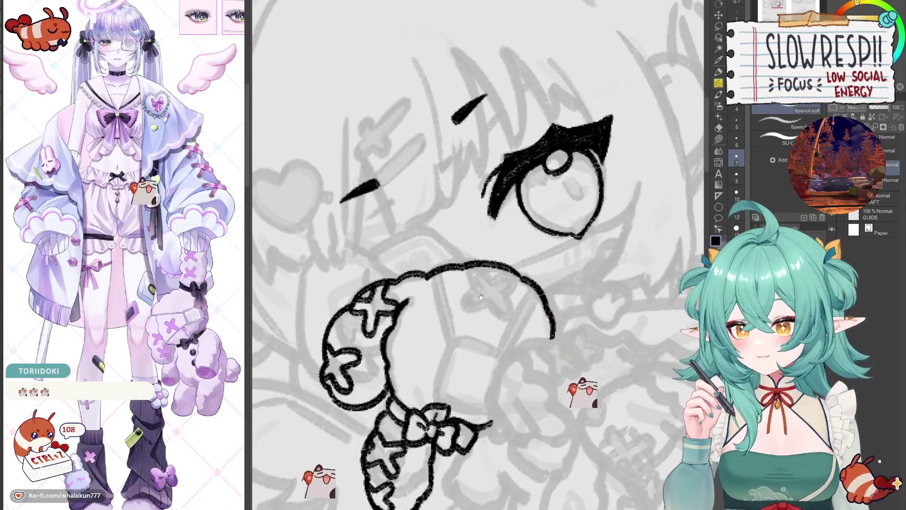
{"action": "left_click_drag", "start_coordinate": [433, 270], "coordinate": [460, 242]}
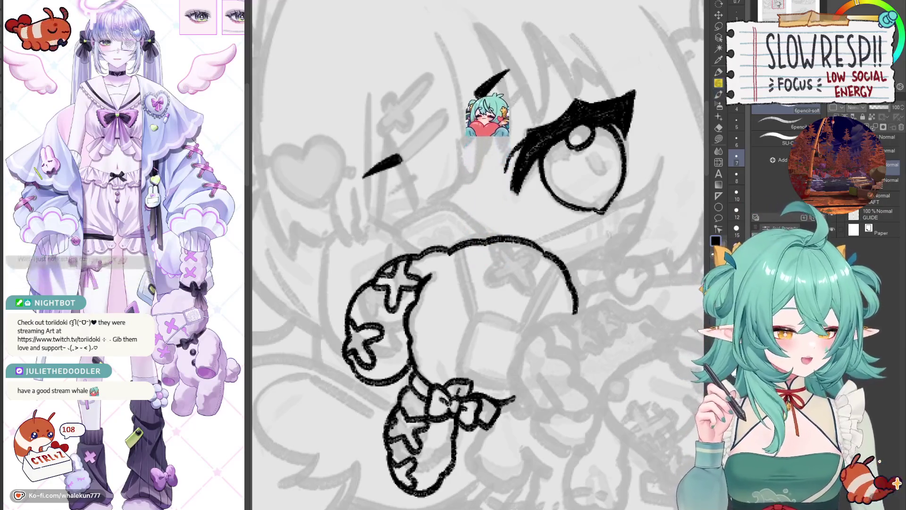
{"action": "mouse_move", "coordinate": [518, 378]}
{"action": "left_mouse_down"}
{"action": "mouse_move", "coordinate": [540, 349]}
{"action": "mouse_move", "coordinate": [558, 368]}
{"action": "left_mouse_up"}
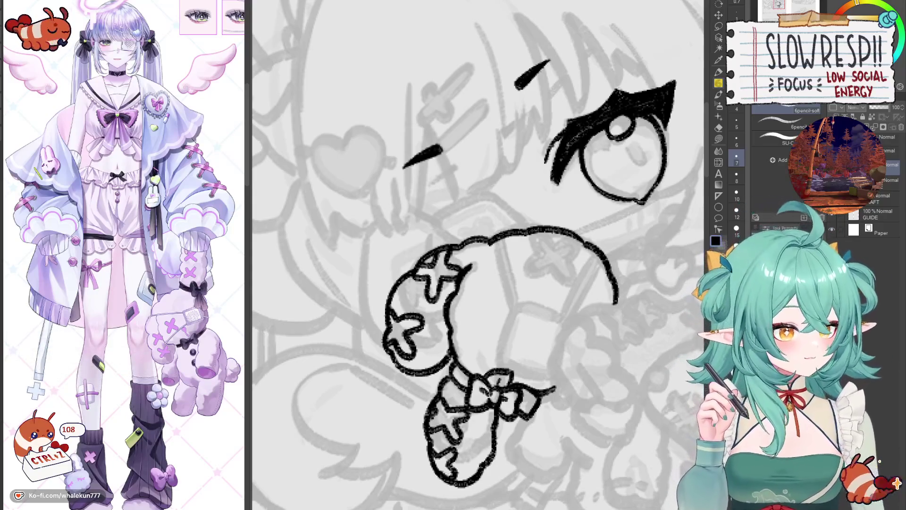
Frame the plush's head and ink an X cross there, redoing its uneven upper-right arm.
{"action": "mouse_move", "coordinate": [519, 370]}
{"action": "left_mouse_down"}
{"action": "mouse_move", "coordinate": [532, 350]}
{"action": "mouse_move", "coordinate": [540, 351]}
{"action": "mouse_move", "coordinate": [528, 267]}
{"action": "left_mouse_up"}
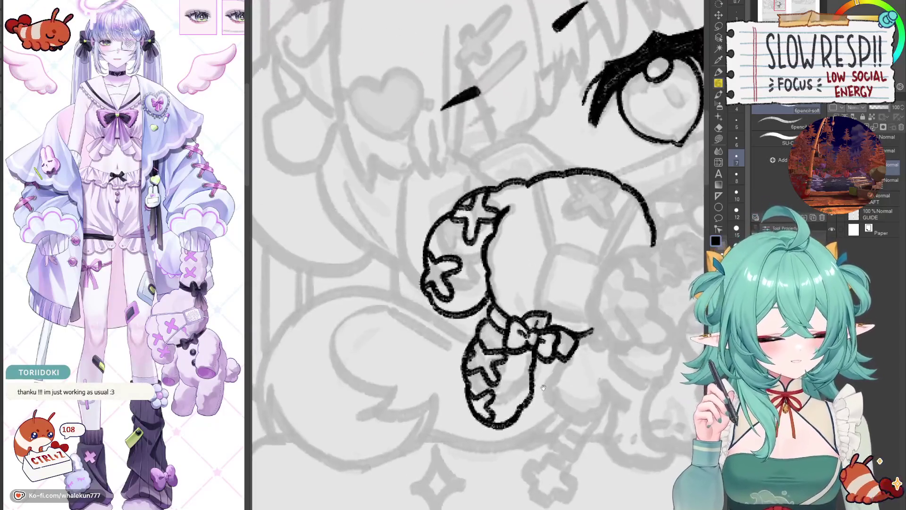
{"action": "left_click_drag", "start_coordinate": [538, 326], "coordinate": [471, 279]}
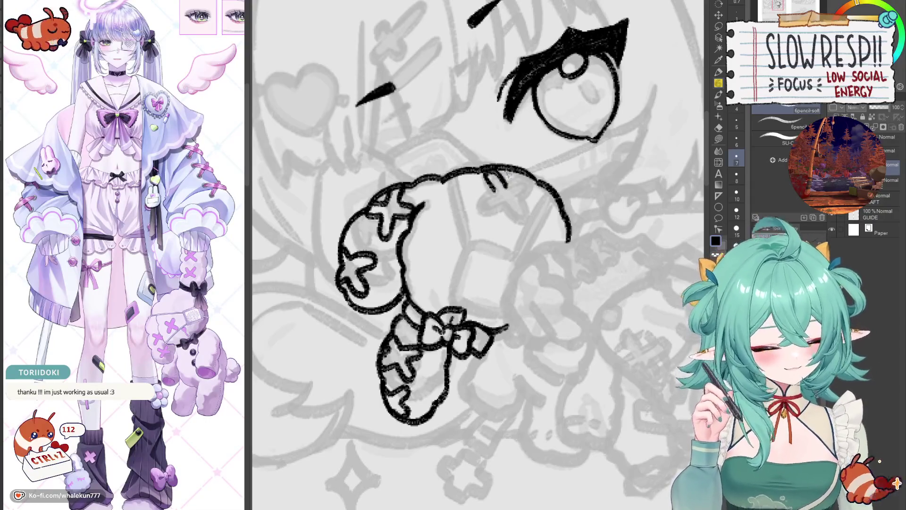
{"action": "left_click_drag", "start_coordinate": [507, 175], "coordinate": [517, 223]}
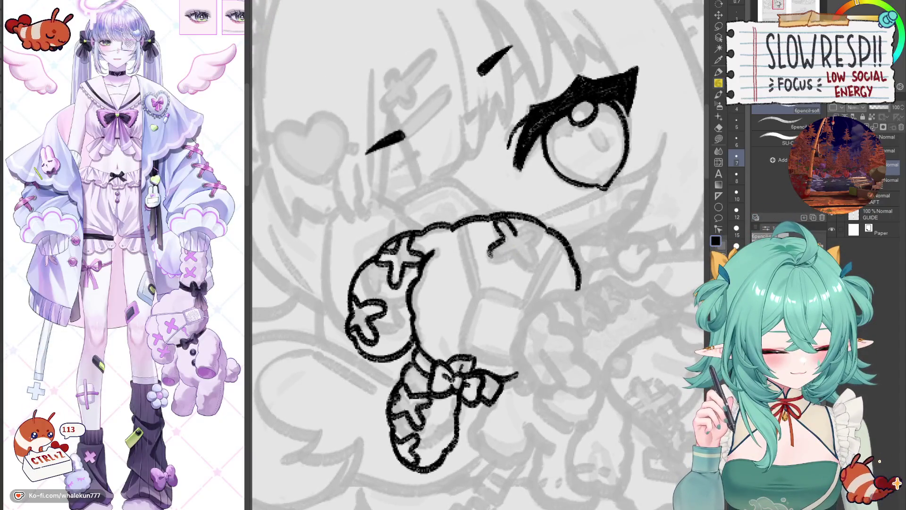
{"action": "left_click_drag", "start_coordinate": [513, 251], "coordinate": [513, 258]}
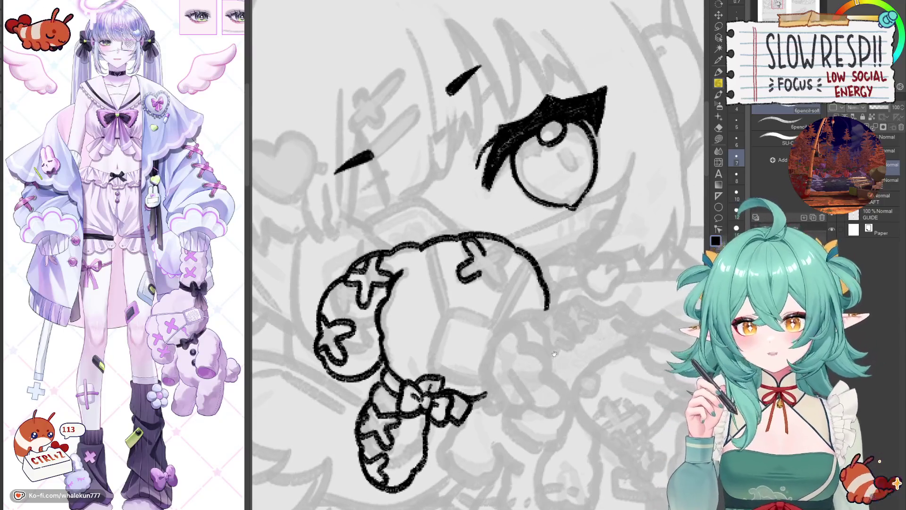
{"action": "left_click_drag", "start_coordinate": [554, 353], "coordinate": [558, 384]}
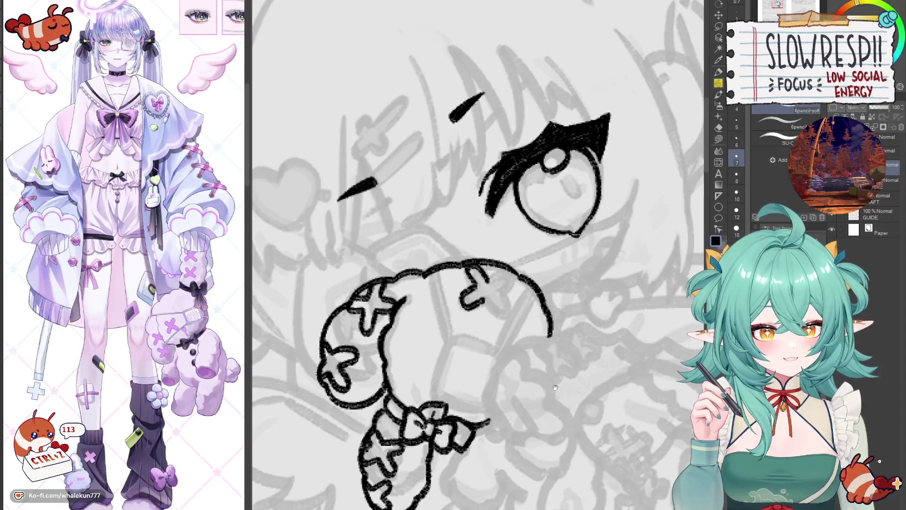
{"action": "left_click_drag", "start_coordinate": [555, 387], "coordinate": [540, 393]}
{"action": "scroll", "coordinate": [541, 394], "scroll_direction": "up", "scroll_amount": 3}
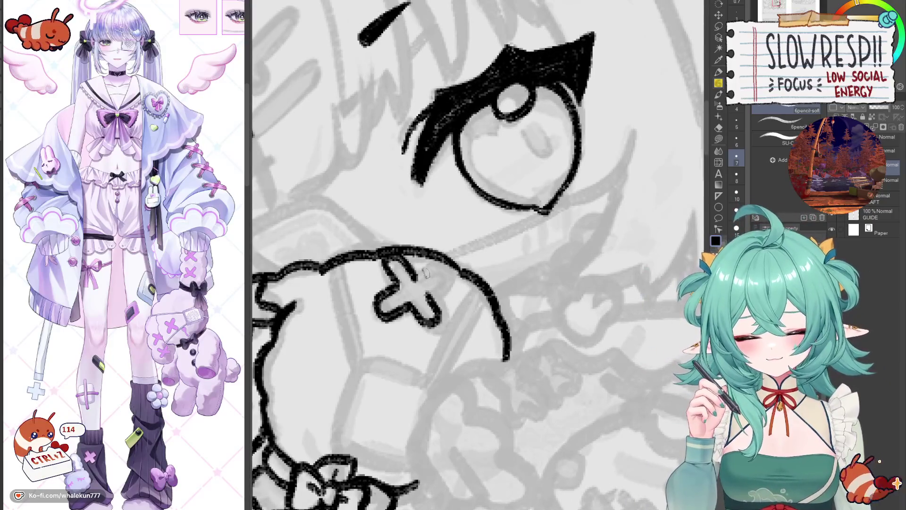
{"action": "key", "text": "ctrl+z"}
{"action": "left_click_drag", "start_coordinate": [416, 274], "coordinate": [444, 262]}
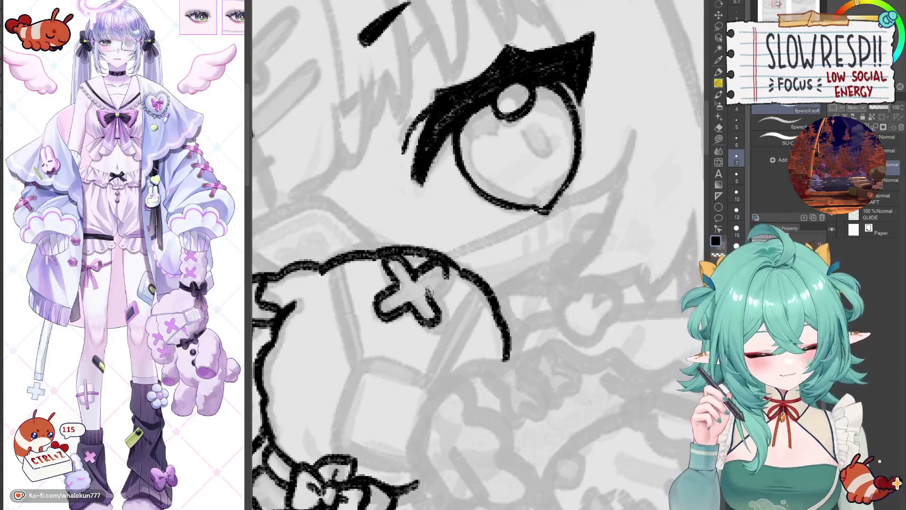
{"action": "key", "text": "ctrl+z"}
{"action": "key", "text": "ctrl+z"}
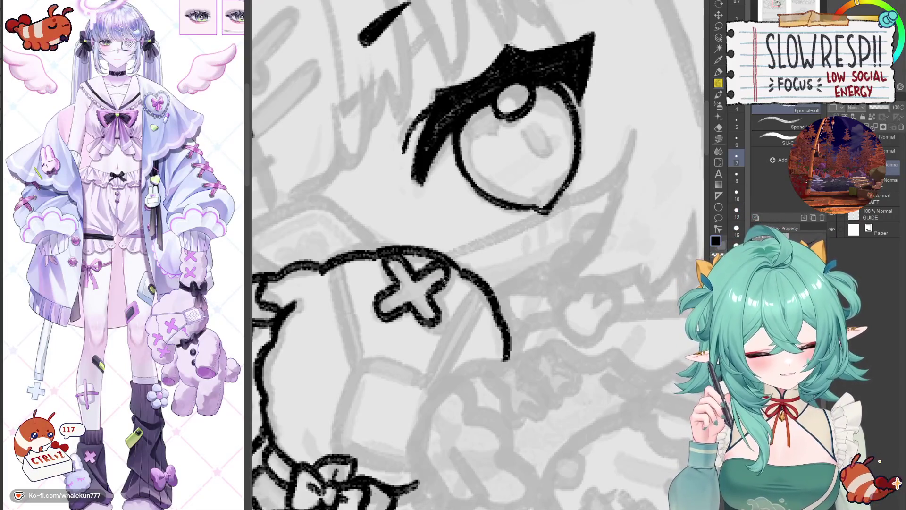
Recentre and zoom in on the face and plush near the bow.
{"action": "scroll", "coordinate": [479, 251], "scroll_direction": "down", "scroll_amount": 3}
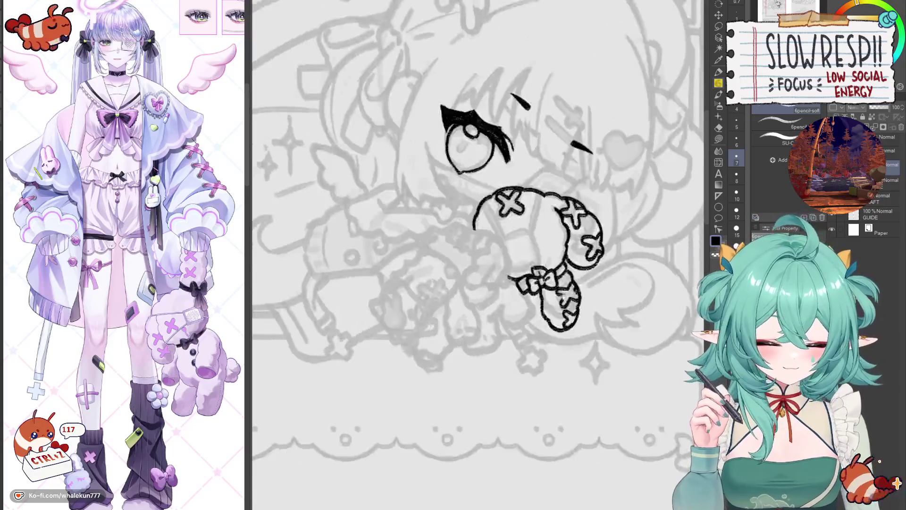
{"action": "scroll", "coordinate": [507, 248], "scroll_direction": "up", "scroll_amount": 2}
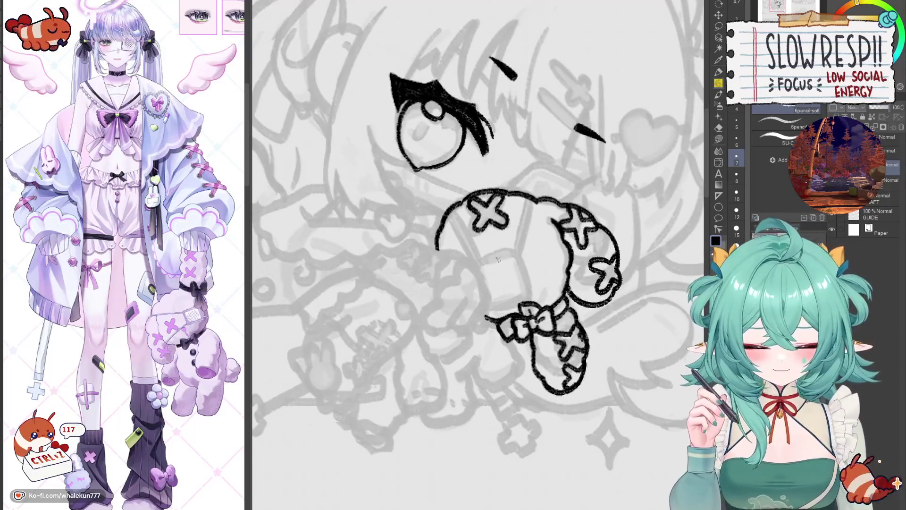
{"action": "mouse_move", "coordinate": [484, 257]}
{"action": "left_mouse_down"}
{"action": "mouse_move", "coordinate": [496, 197]}
{"action": "mouse_move", "coordinate": [510, 213]}
{"action": "mouse_move", "coordinate": [498, 366]}
{"action": "left_mouse_up"}
{"action": "scroll", "coordinate": [574, 322], "scroll_direction": "down", "scroll_amount": 3}
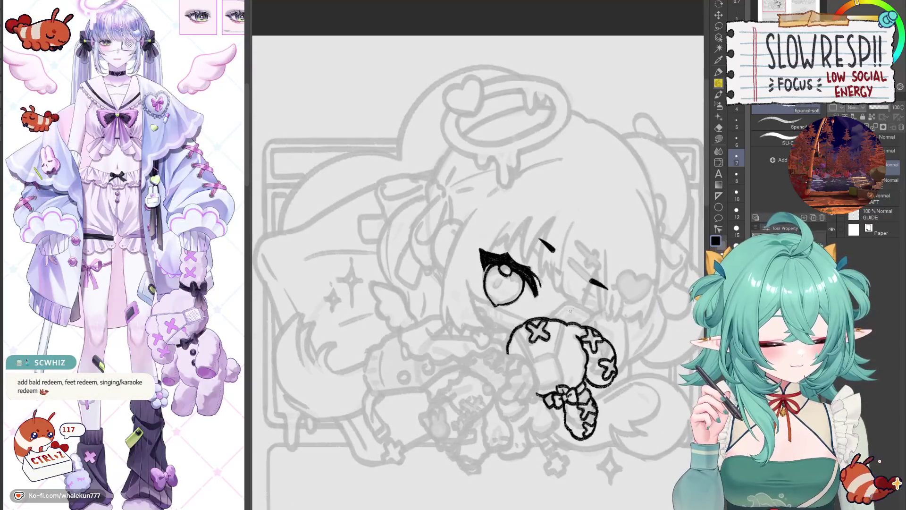
{"action": "scroll", "coordinate": [575, 323], "scroll_direction": "up", "scroll_amount": 3}
{"action": "mouse_move", "coordinate": [574, 323]}
{"action": "left_mouse_down"}
{"action": "mouse_move", "coordinate": [552, 286]}
{"action": "mouse_move", "coordinate": [528, 282]}
{"action": "left_mouse_up"}
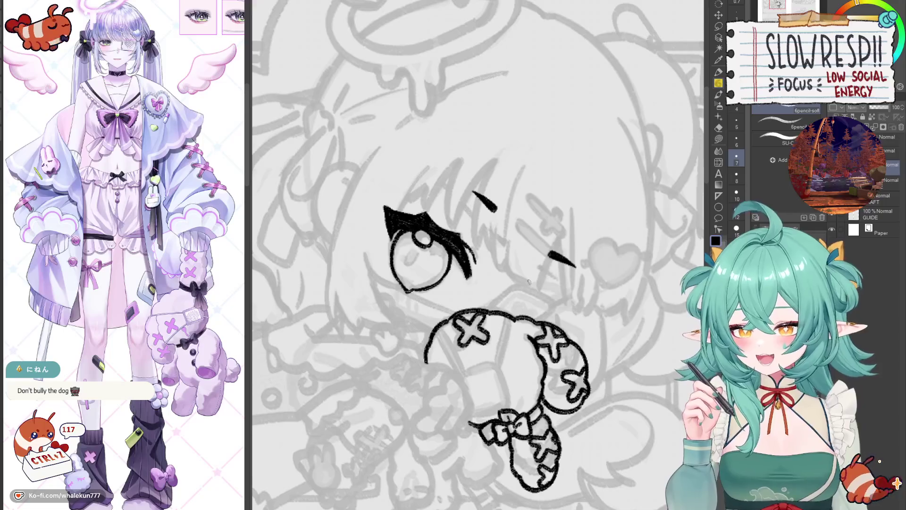
{"action": "left_click_drag", "start_coordinate": [577, 302], "coordinate": [499, 304]}
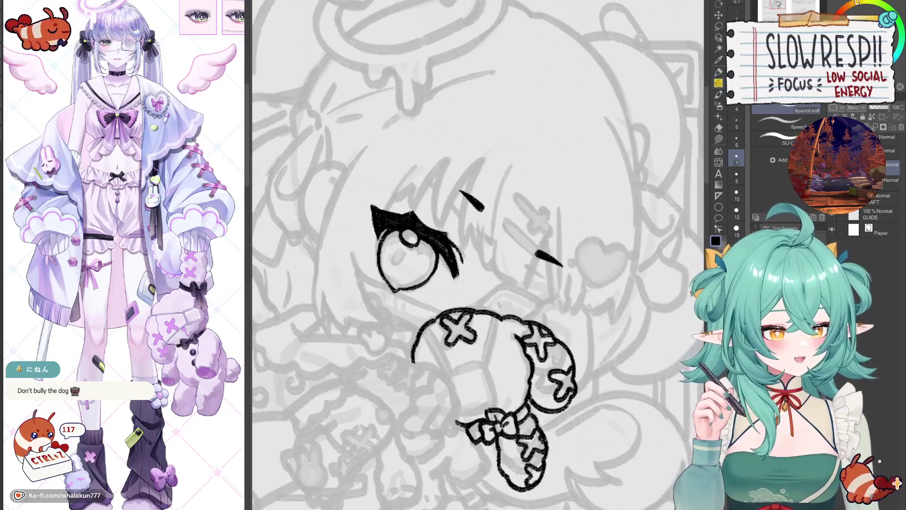
{"action": "left_click", "coordinate": [511, 305], "text": "ctrl"}
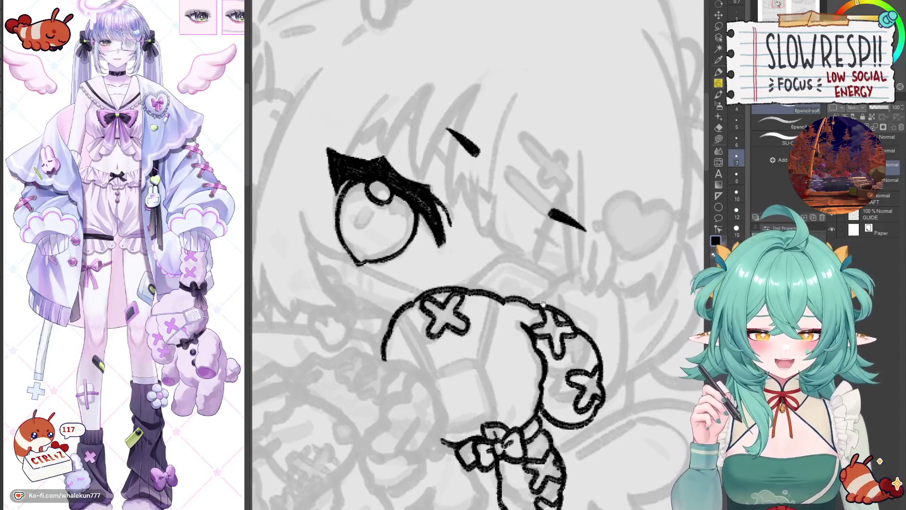
{"action": "left_click_drag", "start_coordinate": [521, 312], "coordinate": [528, 339]}
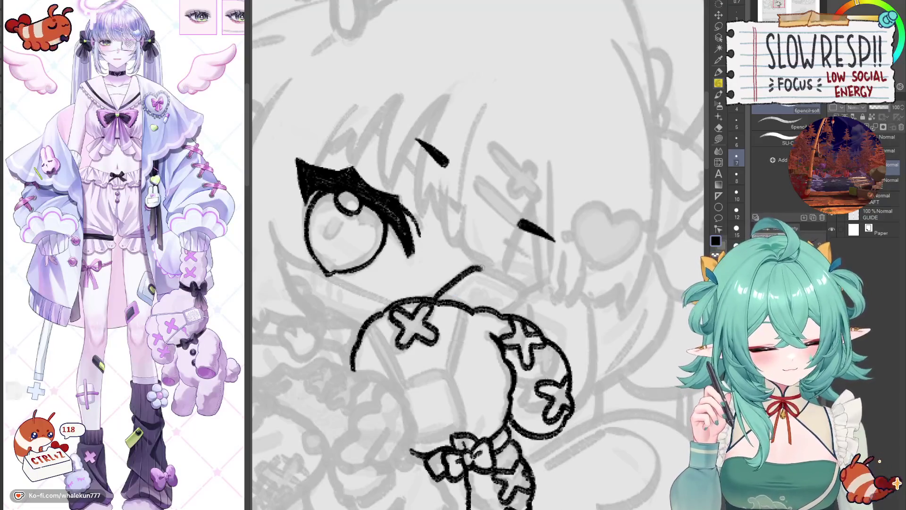
Mirror the canvas twice to check the new X, then rotate the view.
{"action": "key", "text": "h"}
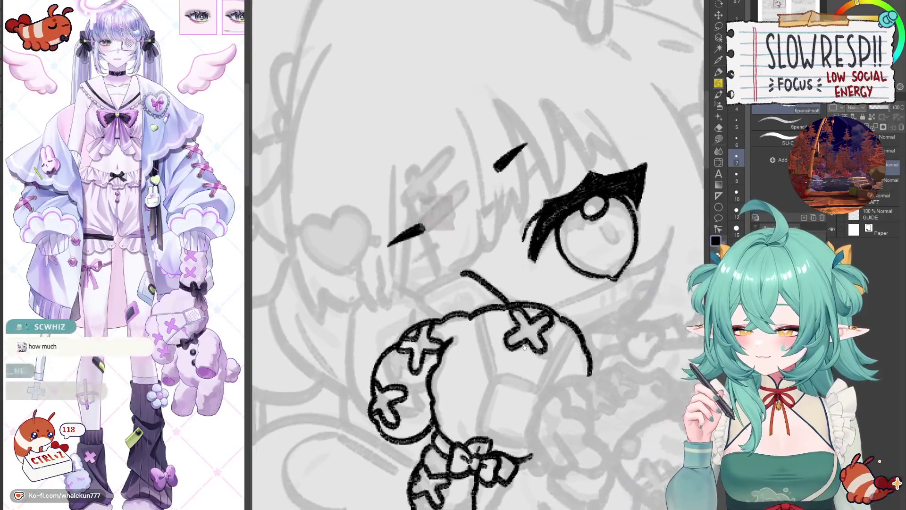
{"action": "key", "text": "h"}
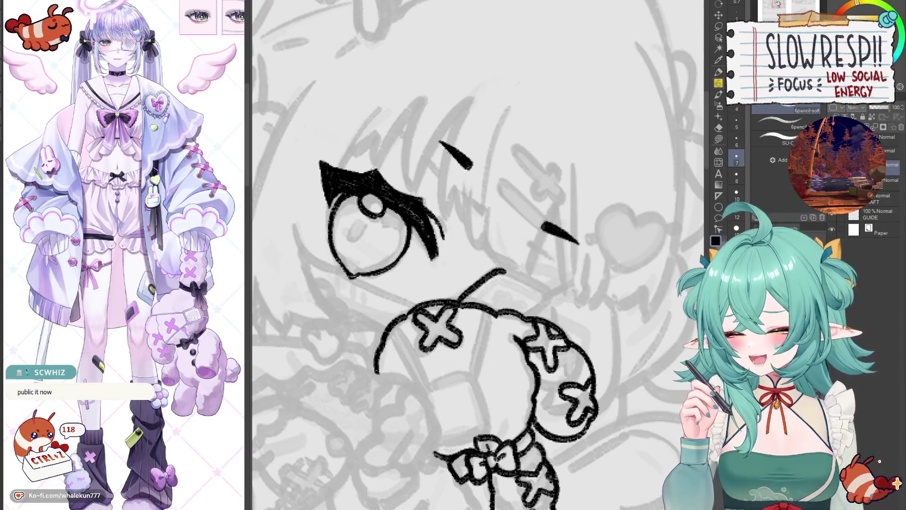
{"action": "key", "text": "h"}
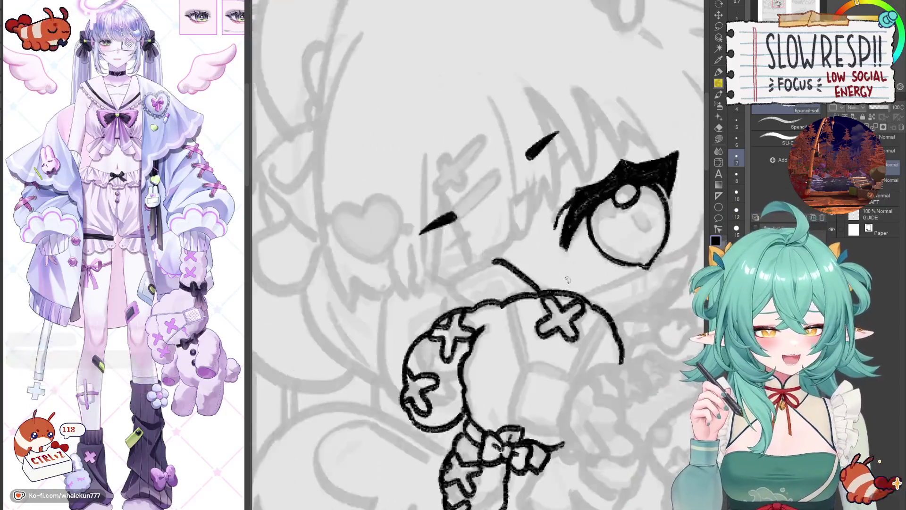
{"action": "key", "text": "h"}
{"action": "mouse_move", "coordinate": [578, 277]}
{"action": "left_mouse_down"}
{"action": "mouse_move", "coordinate": [575, 308]}
{"action": "mouse_move", "coordinate": [541, 223]}
{"action": "mouse_move", "coordinate": [659, 203]}
{"action": "left_mouse_up"}
{"action": "key", "text": "h"}
{"action": "key", "text": "h"}
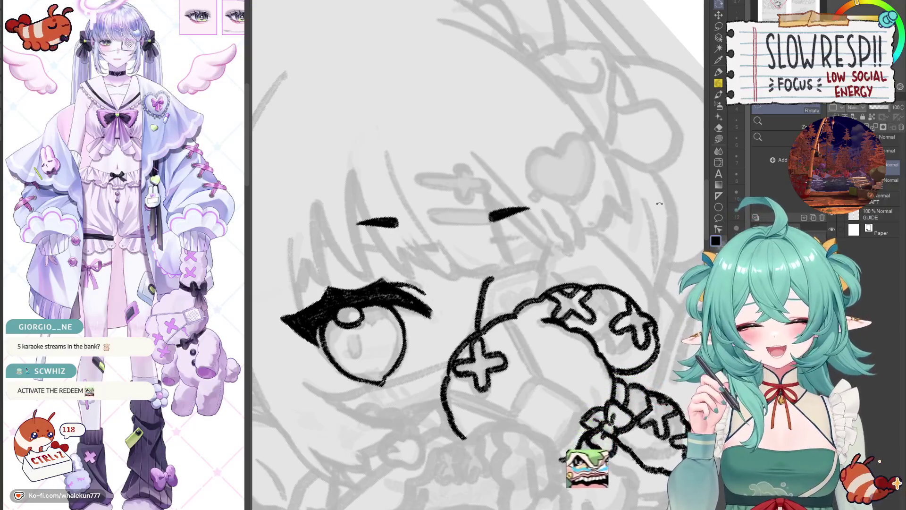
With the pencil, redraw the short stroke at the plush's top a little longer.
{"action": "left_click", "coordinate": [718, 83]}
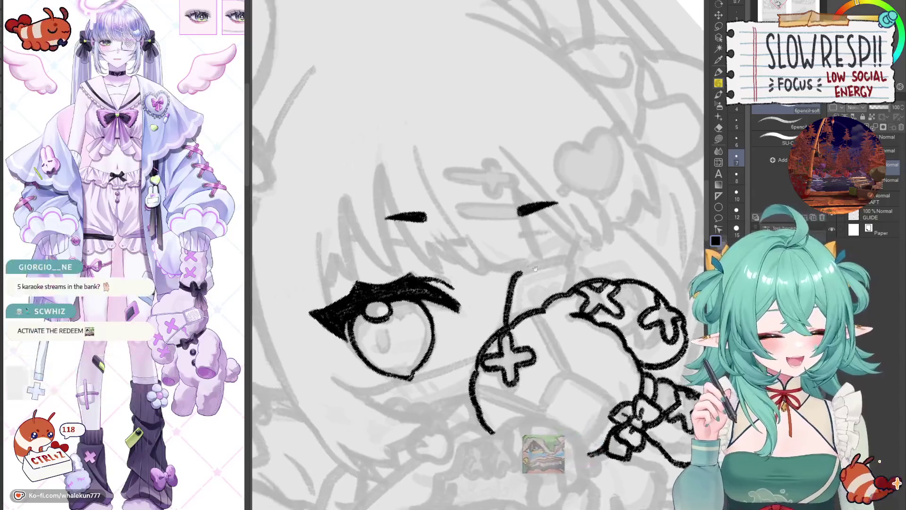
{"action": "left_click_drag", "start_coordinate": [504, 275], "coordinate": [530, 268]}
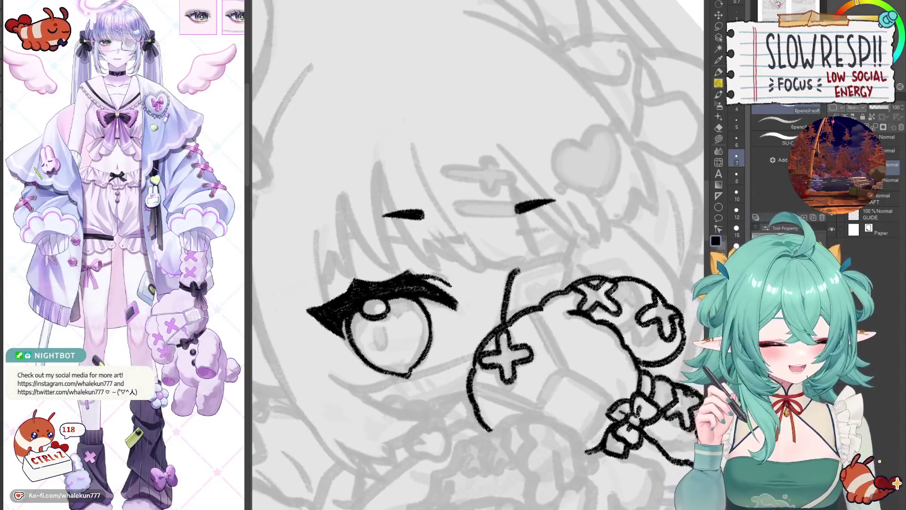
{"action": "key", "text": "ctrl+z"}
{"action": "mouse_move", "coordinate": [514, 273]}
{"action": "left_mouse_down"}
{"action": "mouse_move", "coordinate": [548, 262]}
{"action": "mouse_move", "coordinate": [567, 279]}
{"action": "left_mouse_up"}
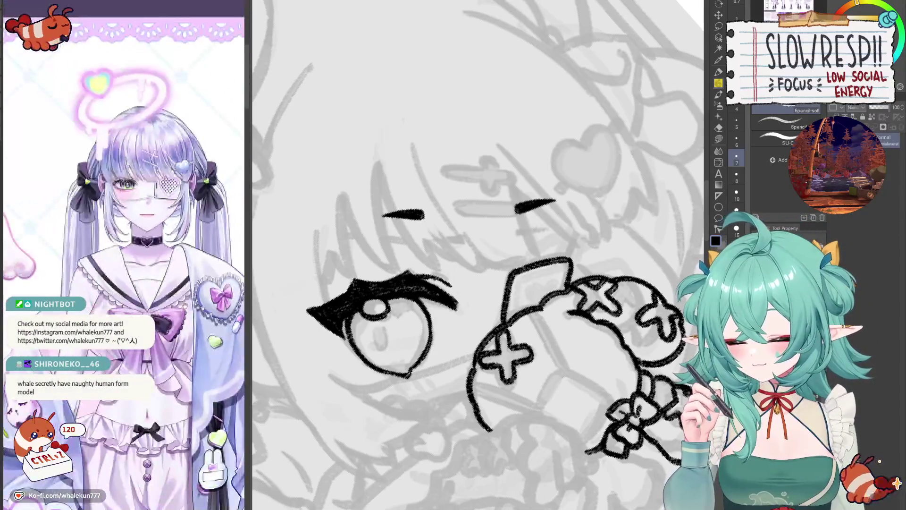
Draw a small heart inside the plush's square tag.
{"action": "scroll", "coordinate": [173, 278], "scroll_direction": "down", "scroll_amount": 1}
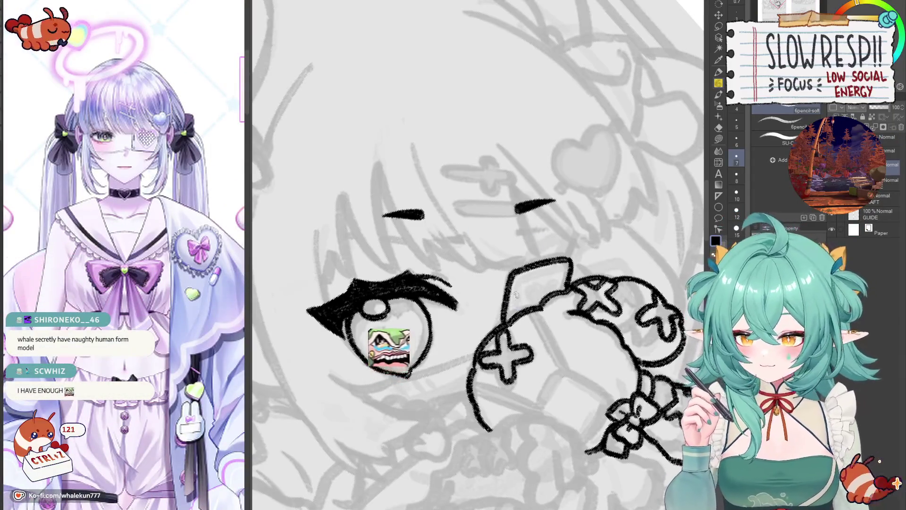
{"action": "scroll", "coordinate": [478, 255], "scroll_direction": "up", "scroll_amount": 1}
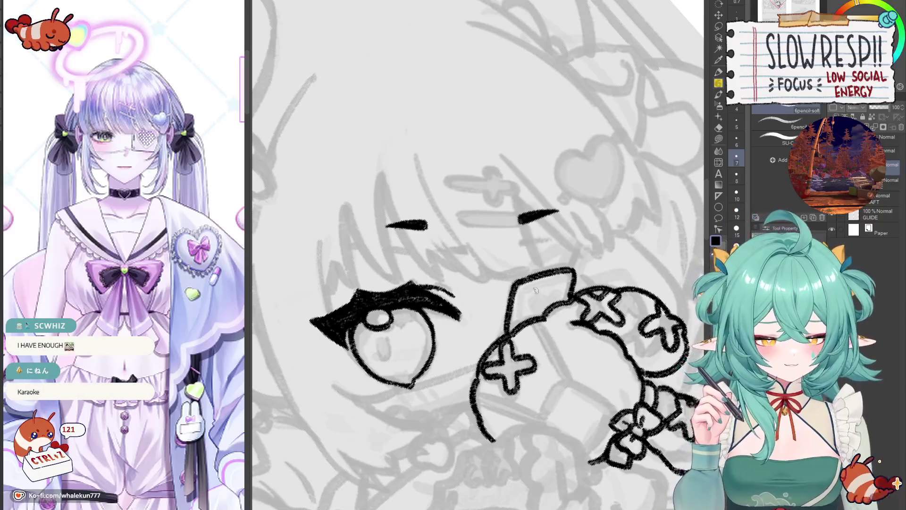
{"action": "scroll", "coordinate": [518, 307], "scroll_direction": "up", "scroll_amount": 1}
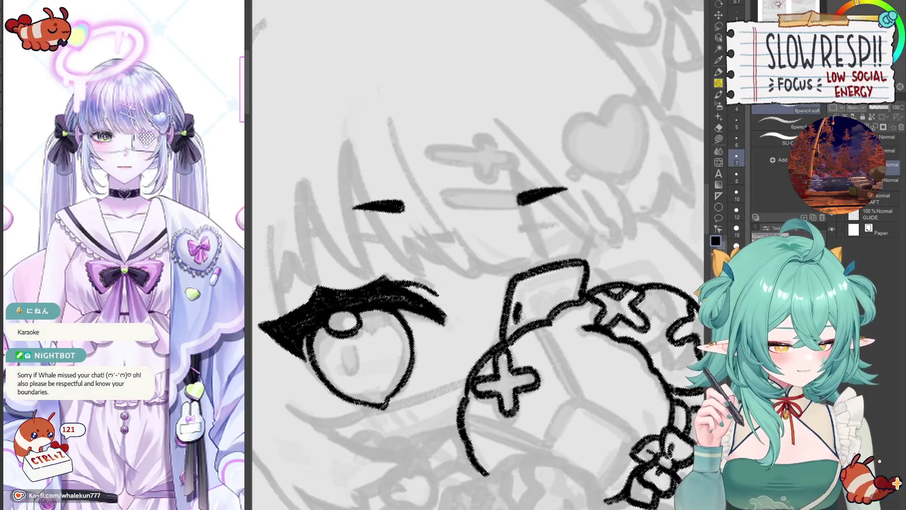
{"action": "left_click_drag", "start_coordinate": [524, 310], "coordinate": [512, 312]}
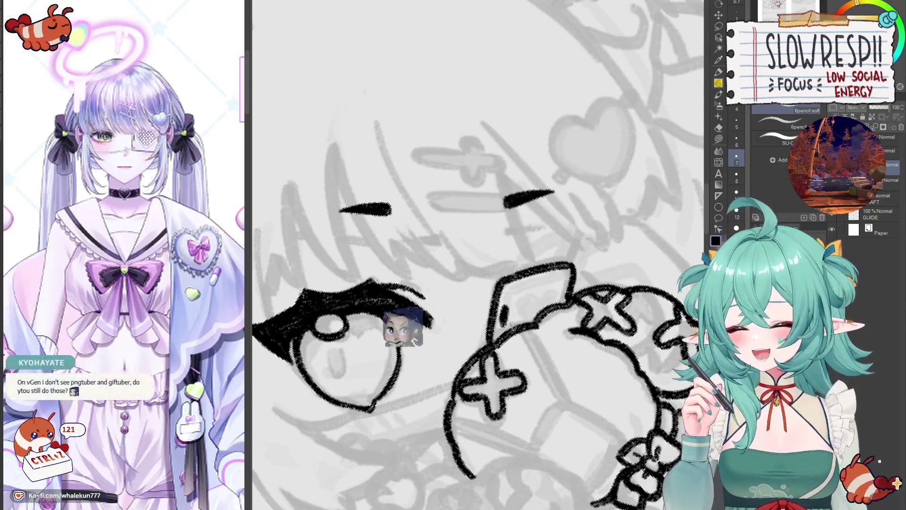
{"action": "scroll", "coordinate": [512, 325], "scroll_direction": "down", "scroll_amount": 1}
{"action": "scroll", "coordinate": [542, 358], "scroll_direction": "down", "scroll_amount": 1}
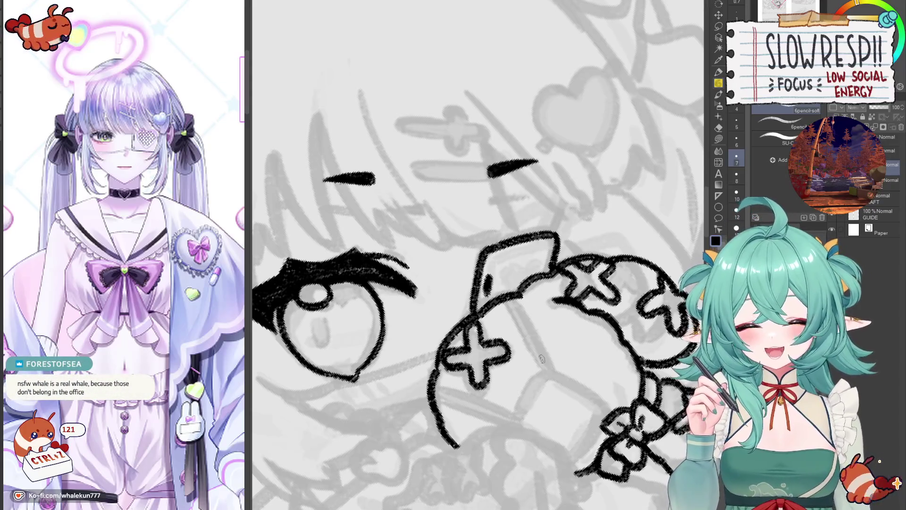
{"action": "left_click_drag", "start_coordinate": [587, 268], "coordinate": [549, 279]}
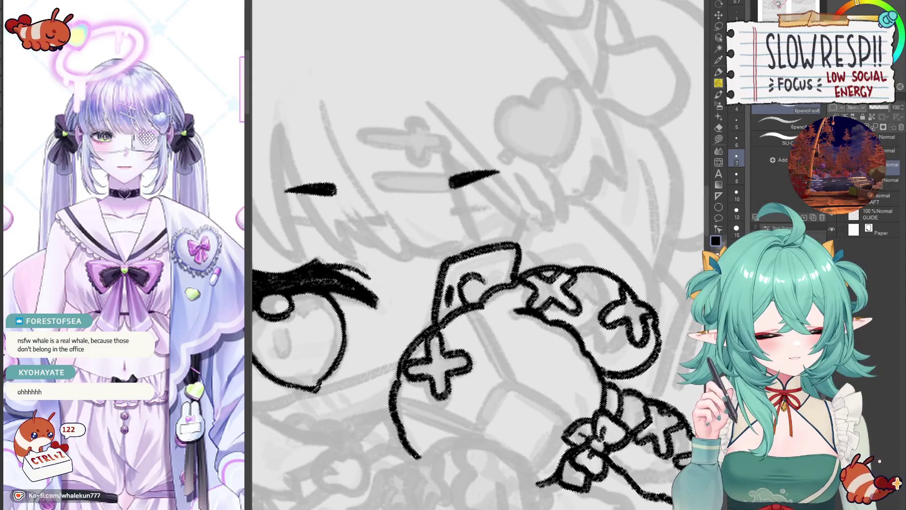
{"action": "mouse_move", "coordinate": [503, 274]}
{"action": "left_mouse_down"}
{"action": "mouse_move", "coordinate": [479, 280]}
{"action": "mouse_move", "coordinate": [502, 311]}
{"action": "left_mouse_up"}
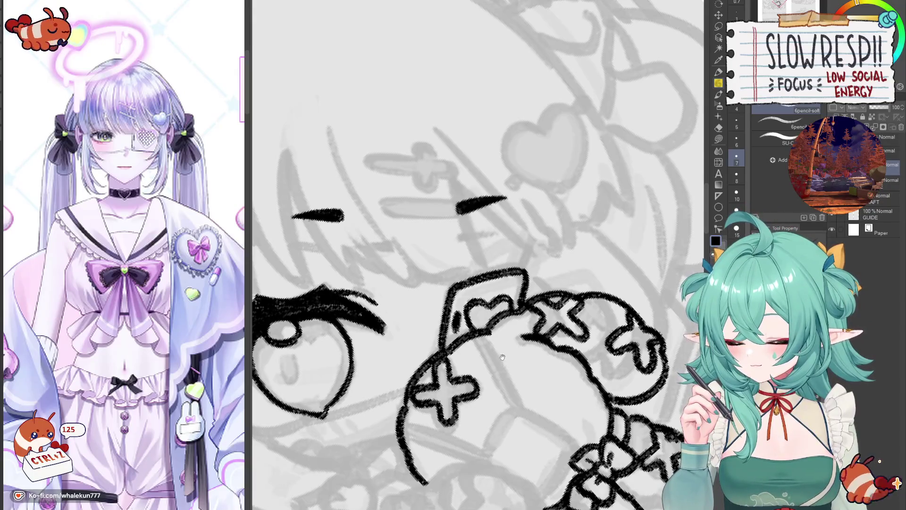
Undo the last stroke, rotate the canvas view, and mirror it to check the eye and plush.
{"action": "left_click_drag", "start_coordinate": [502, 357], "coordinate": [527, 332]}
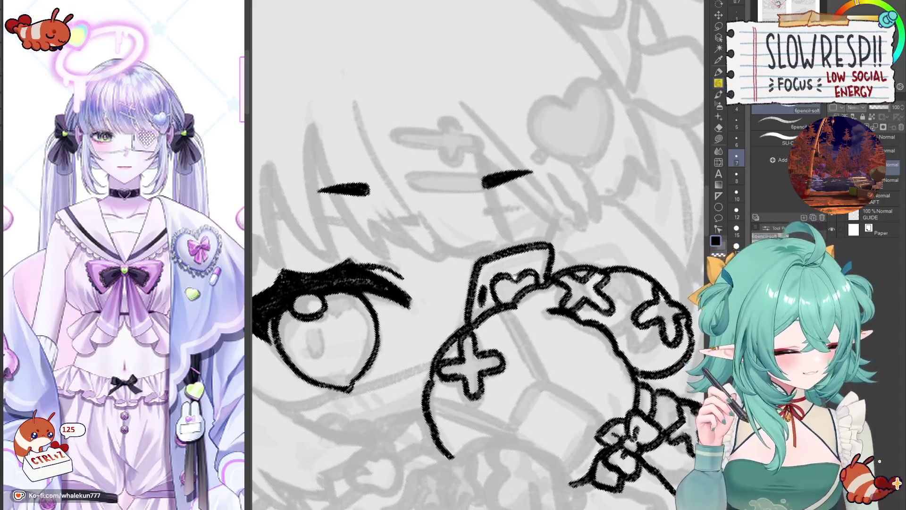
{"action": "left_click_drag", "start_coordinate": [512, 265], "coordinate": [550, 259]}
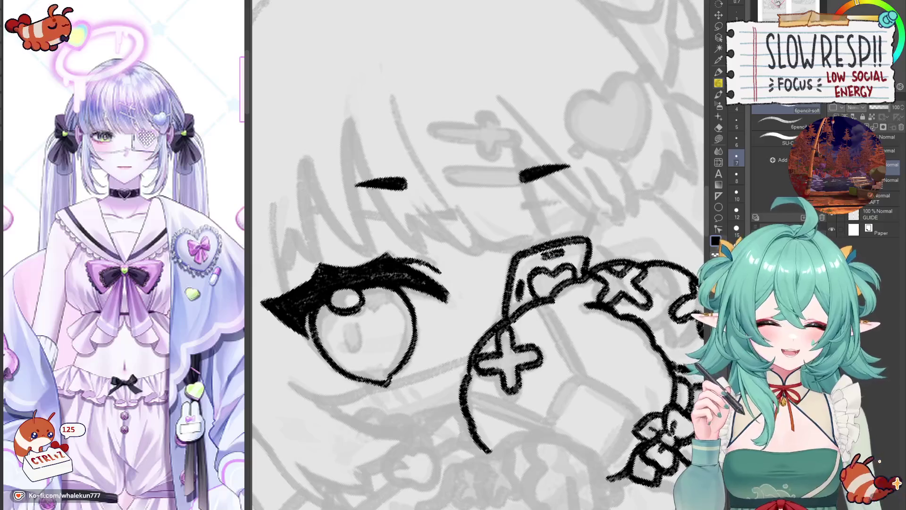
{"action": "key", "text": "ctrl+z"}
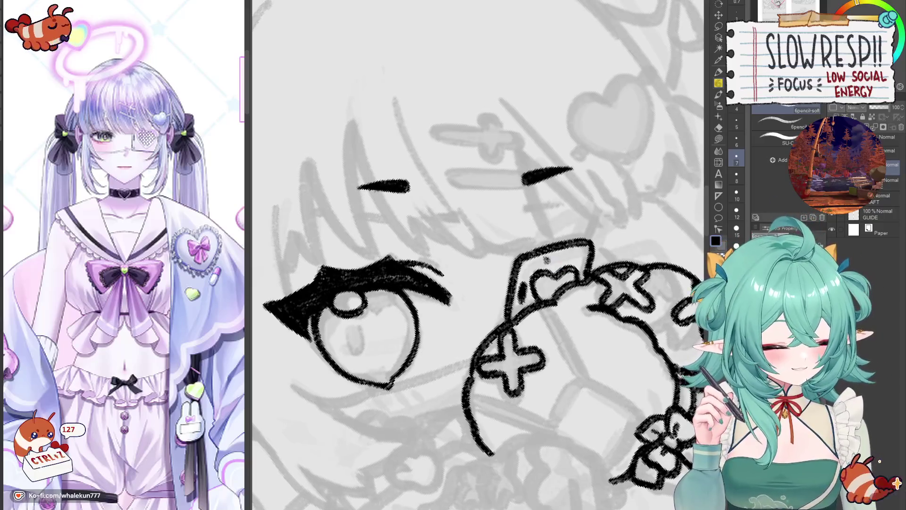
{"action": "left_click_drag", "start_coordinate": [569, 259], "coordinate": [556, 267]}
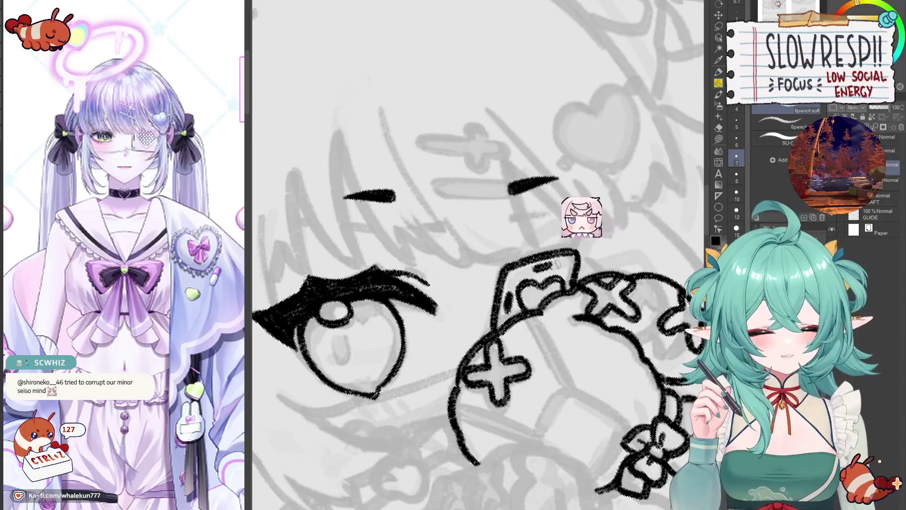
{"action": "left_click_drag", "start_coordinate": [557, 263], "coordinate": [536, 253]}
{"action": "key", "text": "asciicircum"}
{"action": "key", "text": "asciicircum"}
{"action": "key", "text": "asciicircum"}
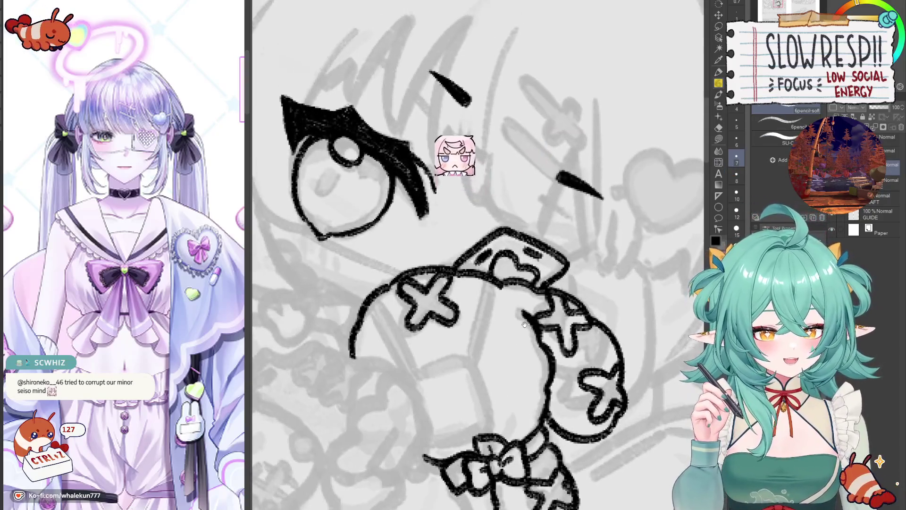
{"action": "left_click_drag", "start_coordinate": [524, 325], "coordinate": [523, 350]}
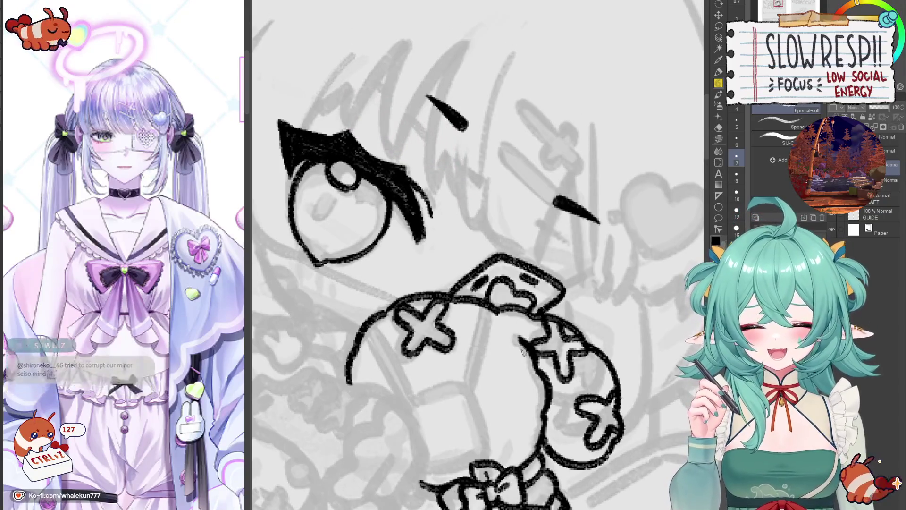
{"action": "key", "text": "h"}
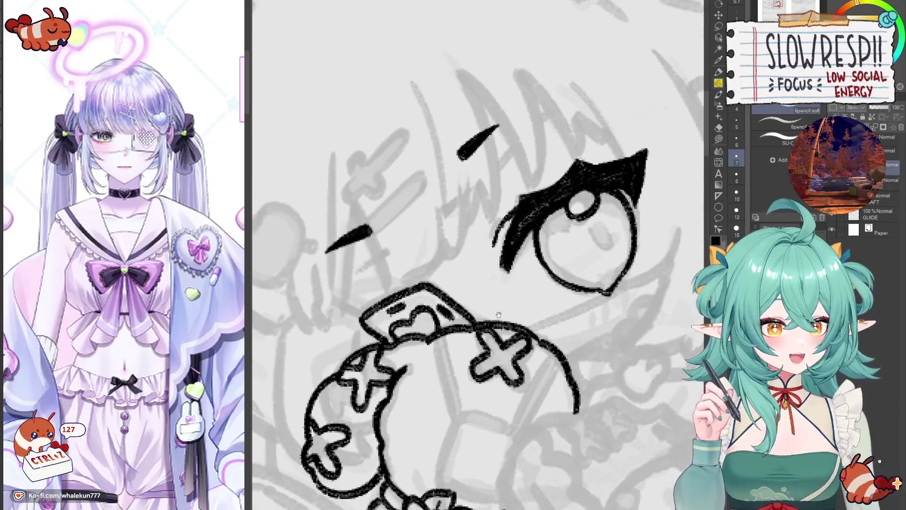
{"action": "key", "text": "h"}
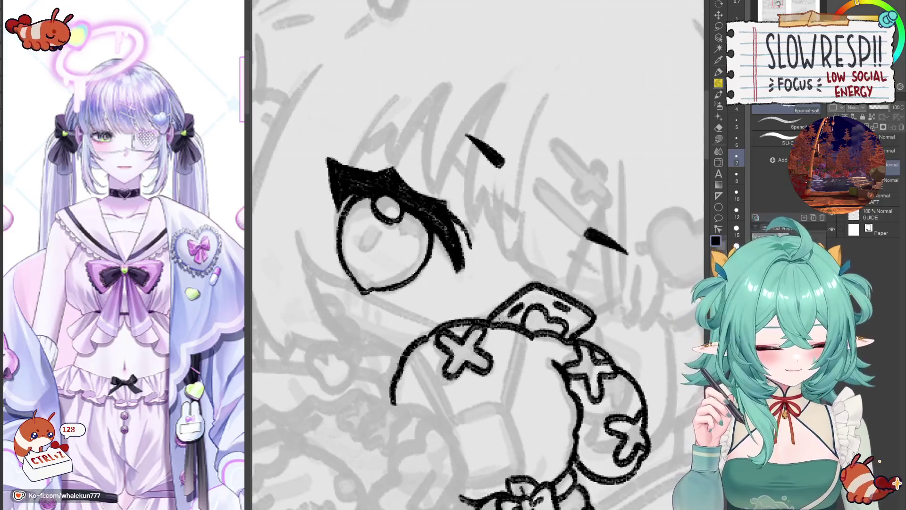
{"action": "scroll", "coordinate": [532, 295], "scroll_direction": "down", "scroll_amount": 2}
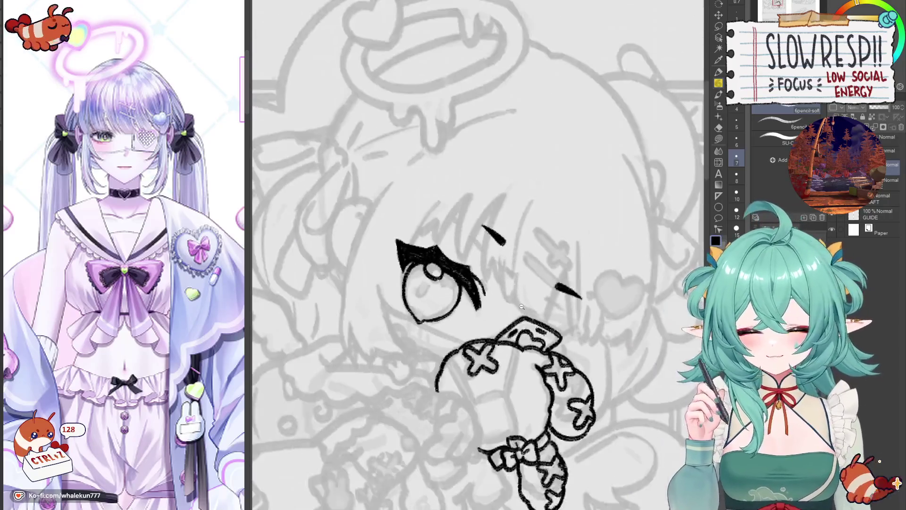
Mirror-check the line art, zoom out to fit the whole canvas, then switch to another open illustration.
{"action": "key", "text": "h"}
{"action": "key", "text": "h"}
{"action": "key", "text": "h"}
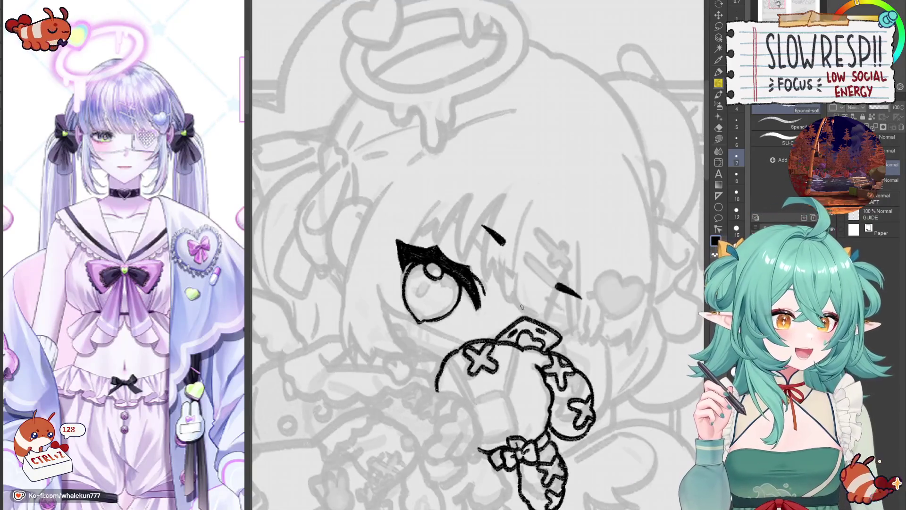
{"action": "left_click_drag", "start_coordinate": [593, 357], "coordinate": [599, 339]}
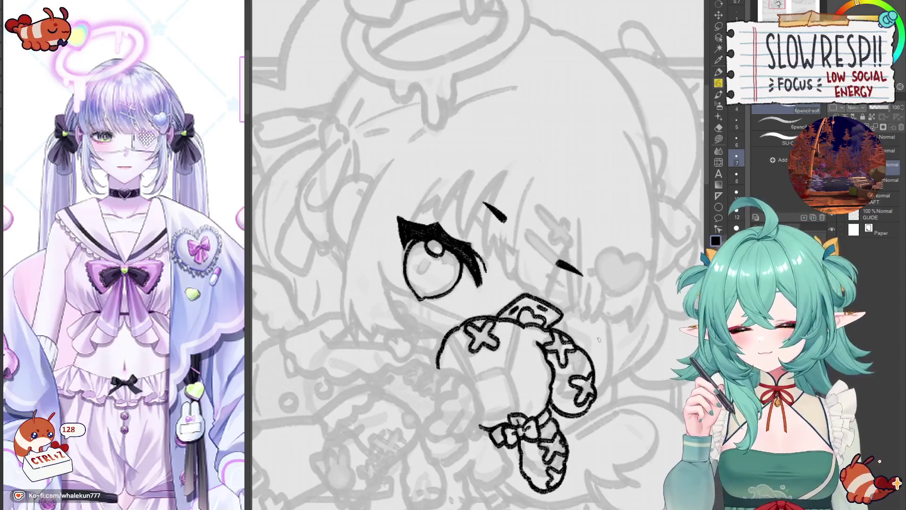
{"action": "key", "text": "h"}
{"action": "key", "text": "h"}
{"action": "key", "text": "h"}
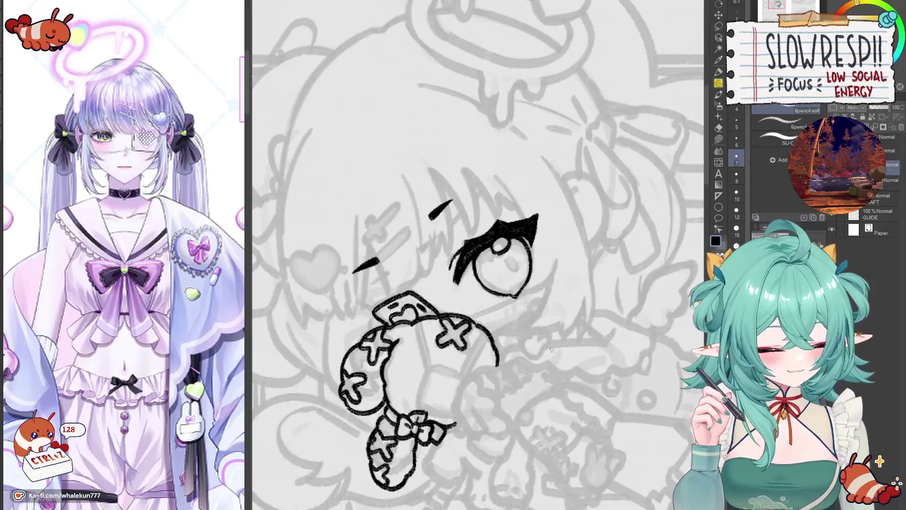
{"action": "left_click_drag", "start_coordinate": [550, 349], "coordinate": [531, 292]}
{"action": "left_click", "coordinate": [531, 291]}
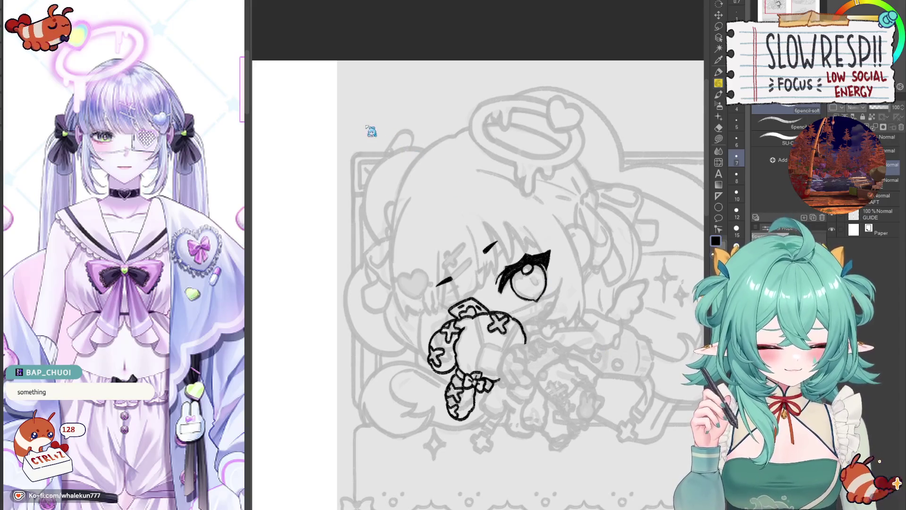
{"action": "key", "text": "ctrl+Tab"}
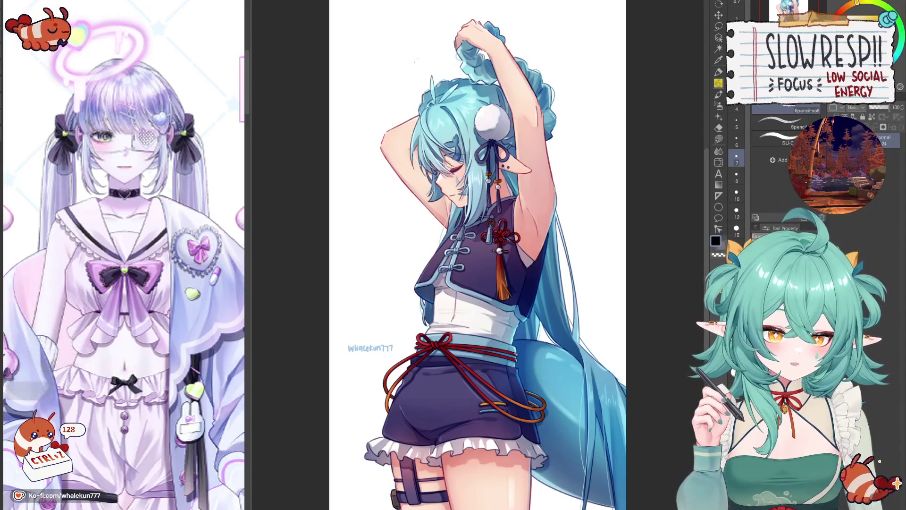
Cycle through open documents until the greyscale 'I'm scared' sketch page shows.
{"action": "key", "text": "space"}
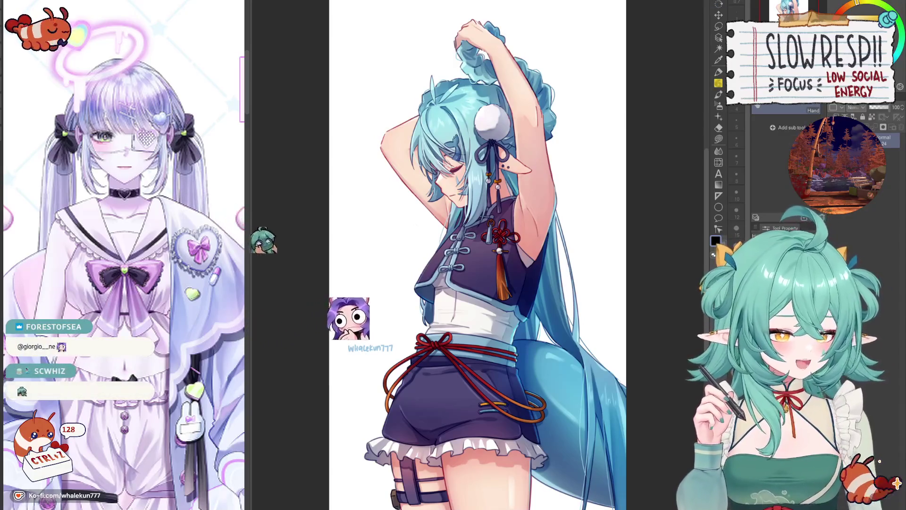
{"action": "key", "text": "ctrl+Tab"}
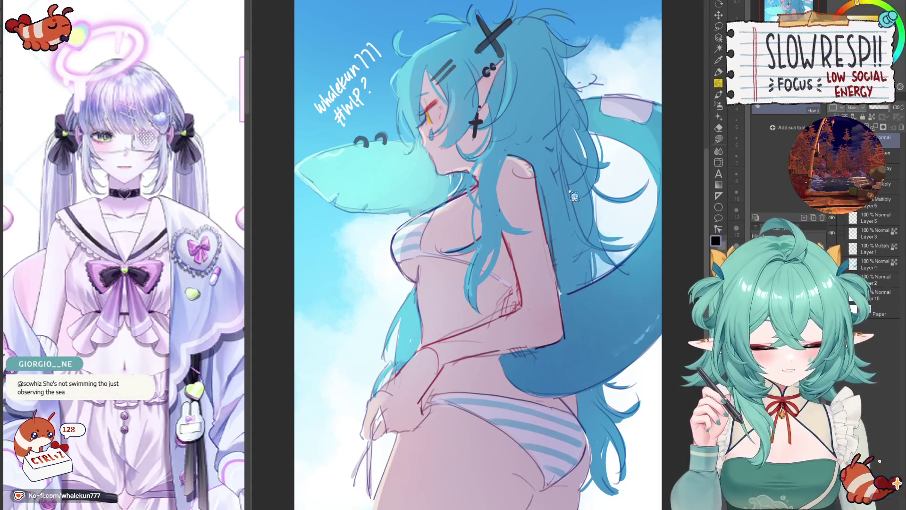
{"action": "key", "text": "ctrl+Tab"}
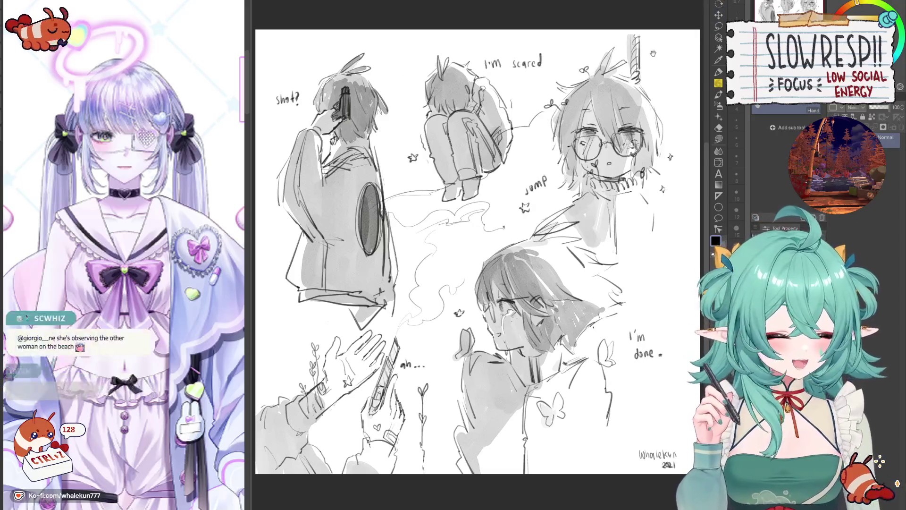
Pan across the grey sketch page, then cycle to the next open document.
{"action": "mouse_move", "coordinate": [442, 175]}
{"action": "left_mouse_down"}
{"action": "mouse_move", "coordinate": [460, 172]}
{"action": "mouse_move", "coordinate": [442, 174]}
{"action": "left_mouse_up"}
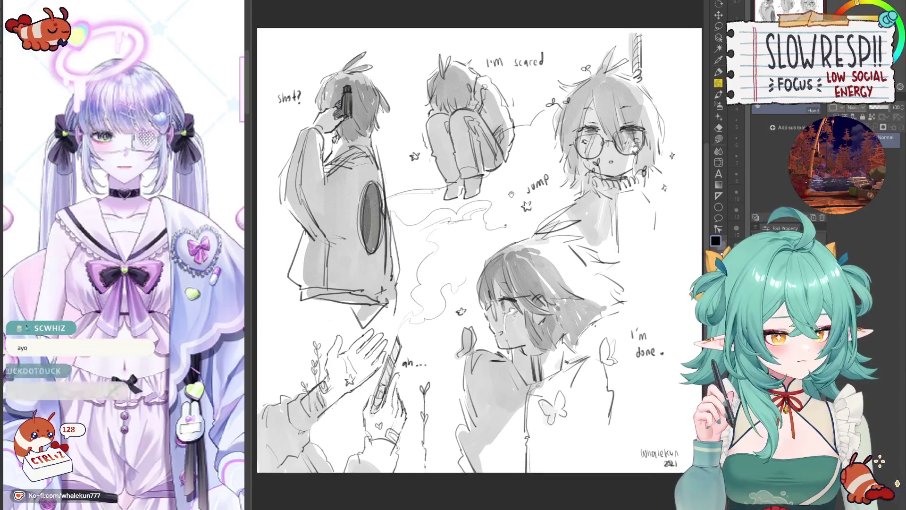
{"action": "left_click_drag", "start_coordinate": [532, 179], "coordinate": [534, 216]}
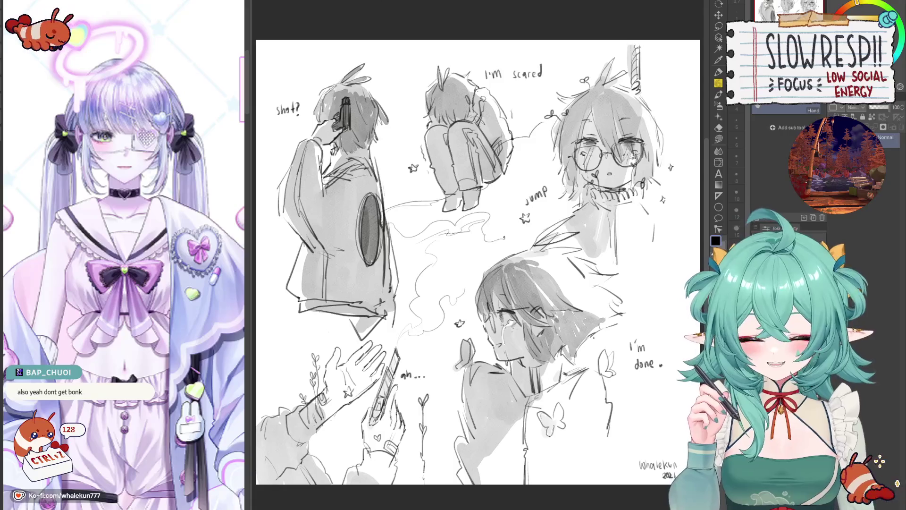
{"action": "key", "text": "ctrl+Tab"}
{"action": "key", "text": "ctrl+Tab"}
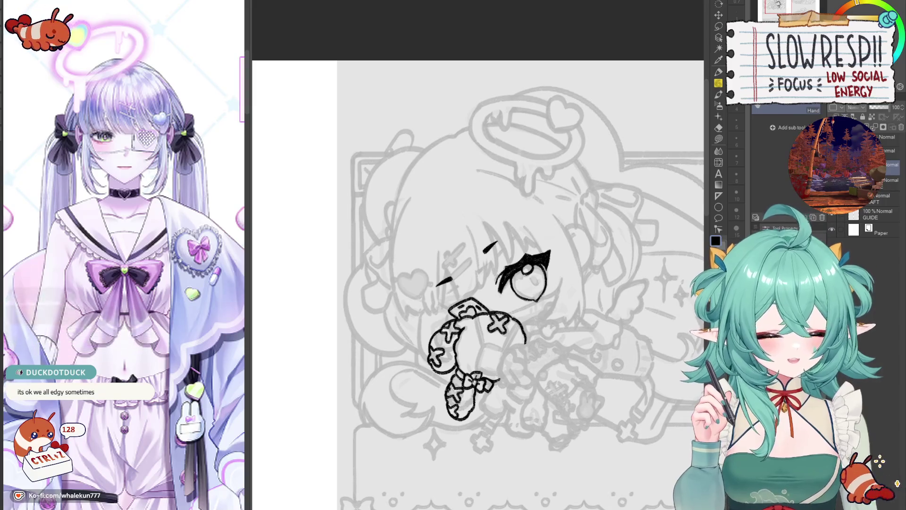
Switch to the finished artwork of the blue-haired girl resting her head on her arms.
{"action": "key", "text": "ctrl+Tab"}
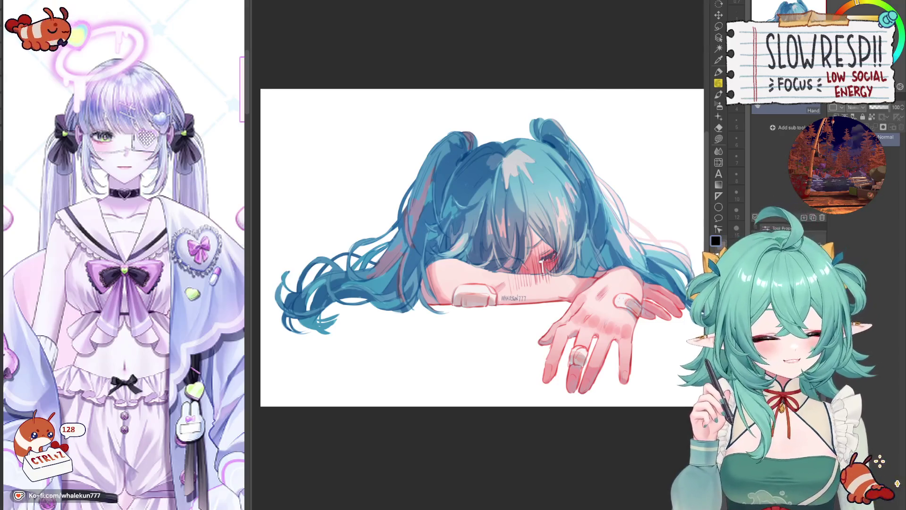
Cycle through the older artworks, briefly toggling the scribbled girl's red X, ending on the blank grey-panel page.
{"action": "key", "text": "ctrl+Tab"}
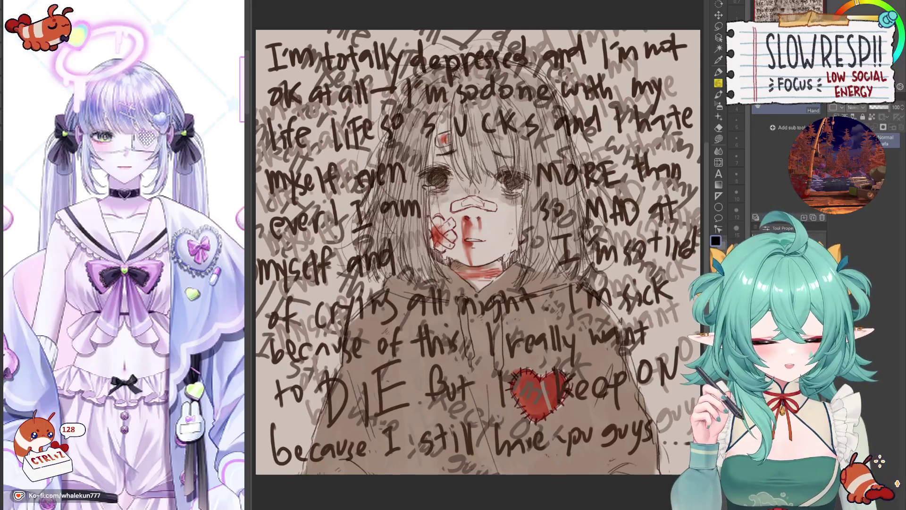
{"action": "key", "text": "ctrl+Tab"}
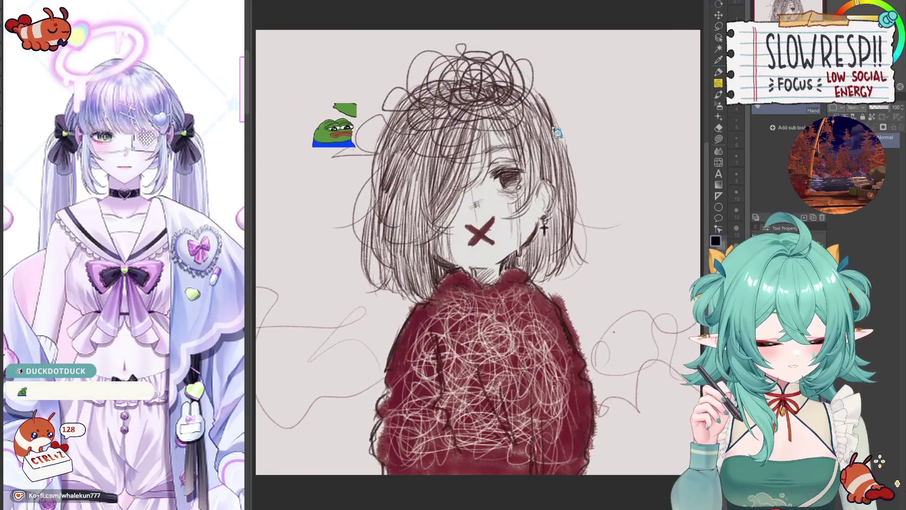
{"action": "key", "text": "ctrl+z"}
{"action": "key", "text": "ctrl+y"}
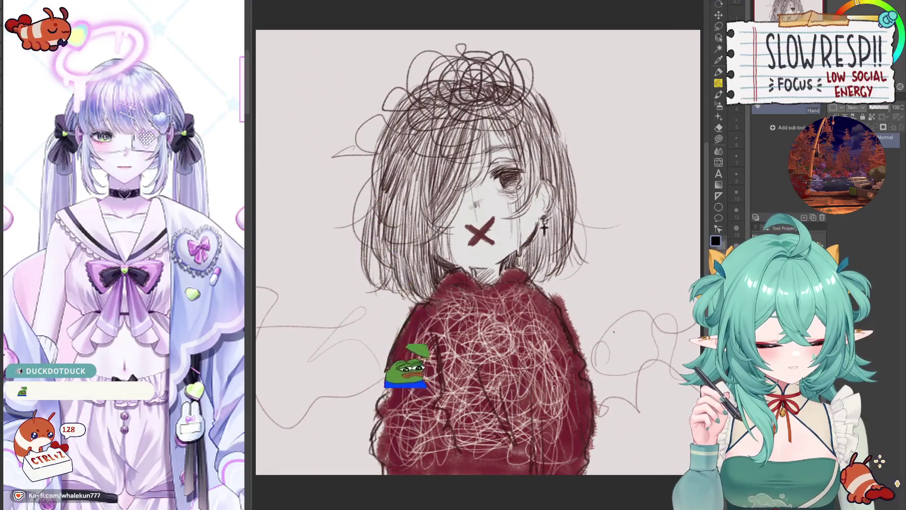
{"action": "key", "text": "ctrl+Tab"}
{"action": "key", "text": "ctrl+Tab"}
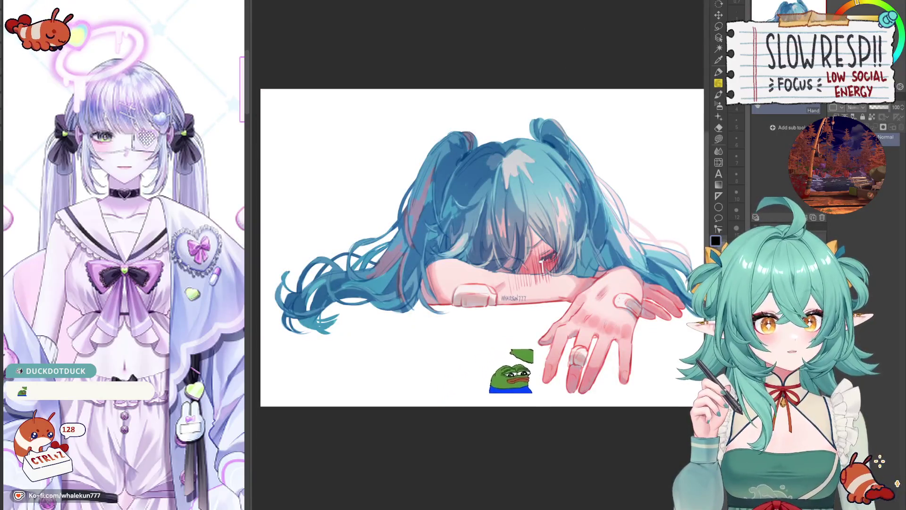
{"action": "key", "text": "ctrl+Tab"}
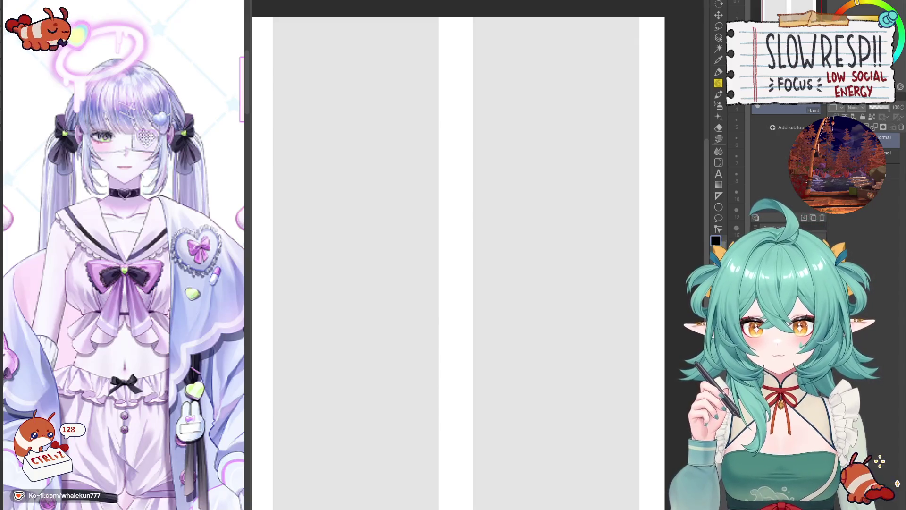
Cycle past the 'it's all my fault' artwork and blank panel page to the blonde reference sheet.
{"action": "key", "text": "ctrl+Tab"}
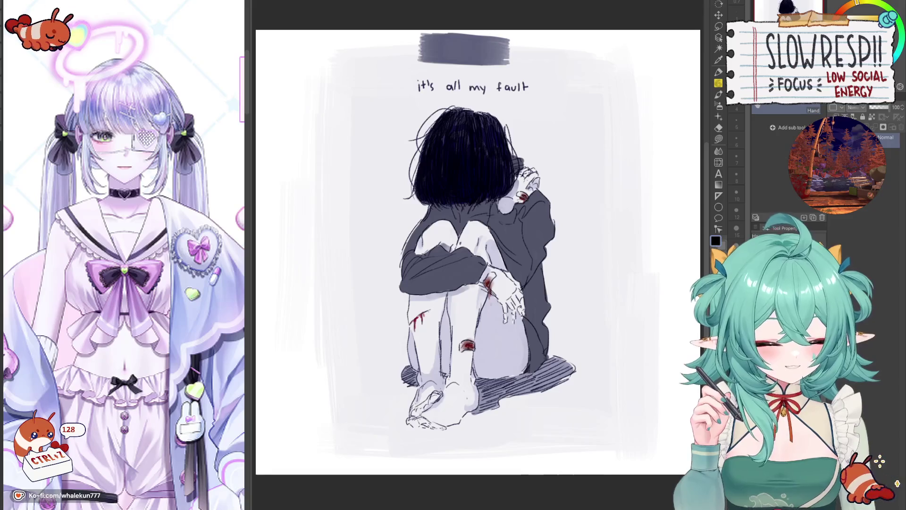
{"action": "key", "text": "ctrl+Tab"}
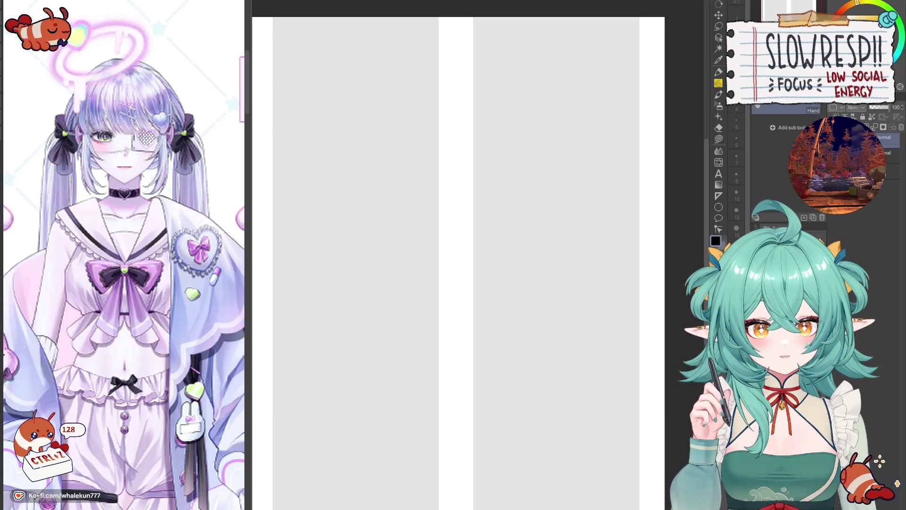
{"action": "key", "text": "ctrl+Tab"}
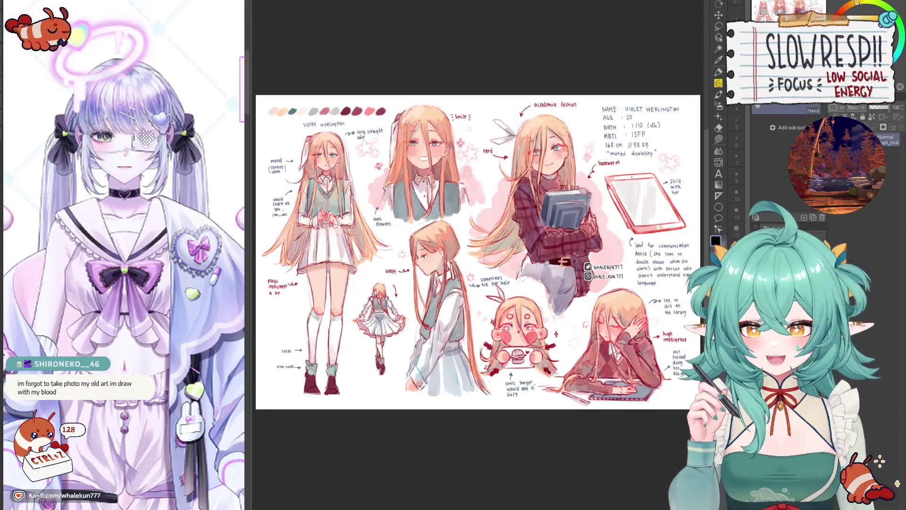
Zoom and pan over the blonde sheet's academia-fashion figure and the facial expression sheet.
{"action": "scroll", "coordinate": [591, 155], "scroll_direction": "up", "scroll_amount": 5}
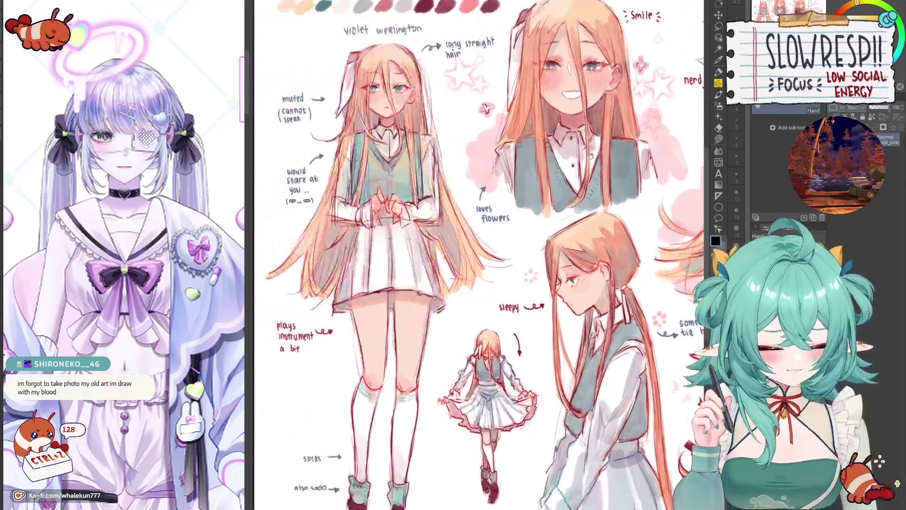
{"action": "left_click_drag", "start_coordinate": [590, 156], "coordinate": [394, 192]}
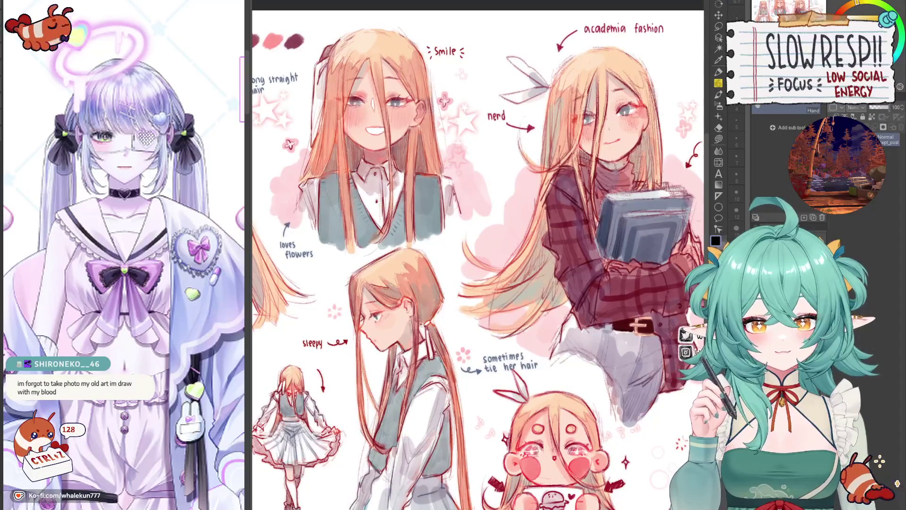
{"action": "key", "text": "ctrl+Tab"}
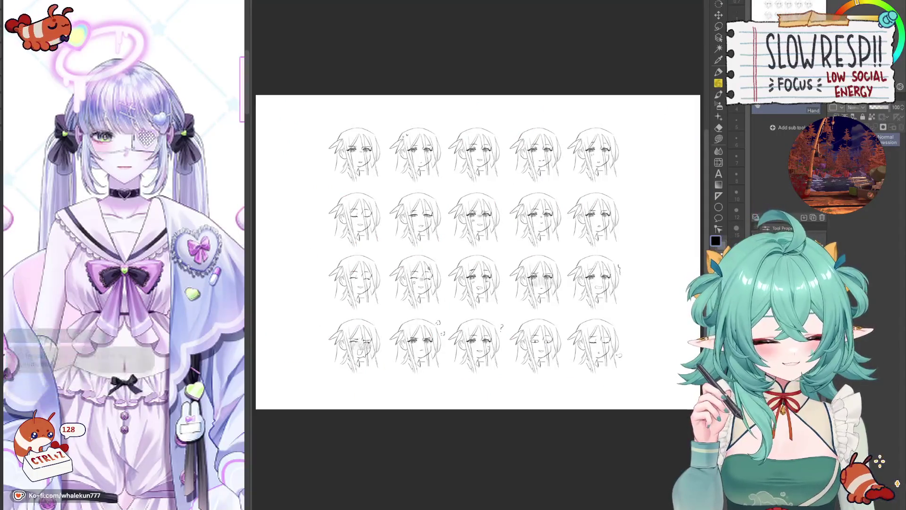
{"action": "scroll", "coordinate": [450, 180], "scroll_direction": "up", "scroll_amount": 3}
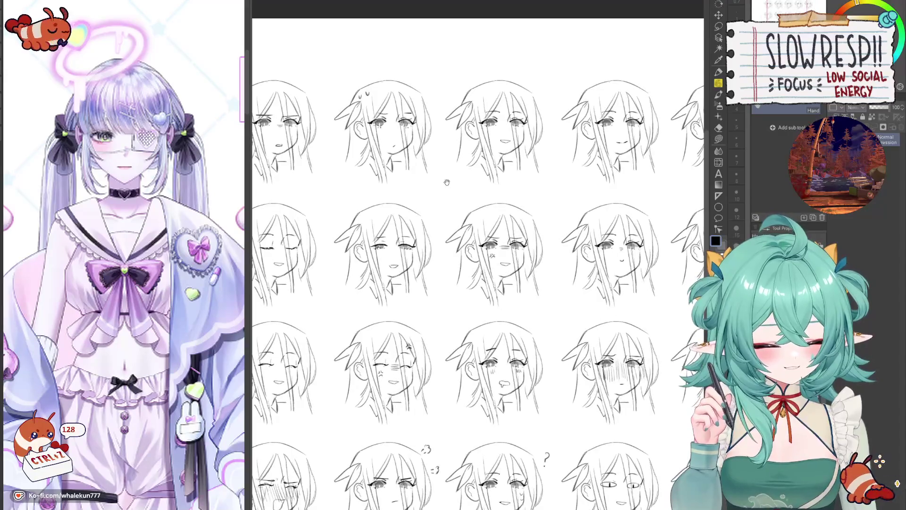
{"action": "scroll", "coordinate": [427, 170], "scroll_direction": "up", "scroll_amount": 2}
{"action": "key", "text": "ctrl+Tab"}
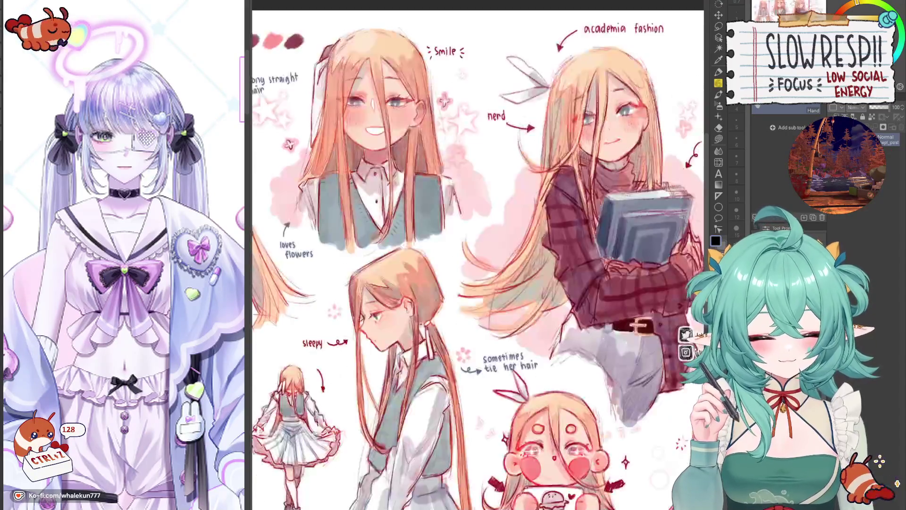
View the three-character outfit sheet, panning across the lineup figures, then return to the chibi line art.
{"action": "key", "text": "ctrl+Tab"}
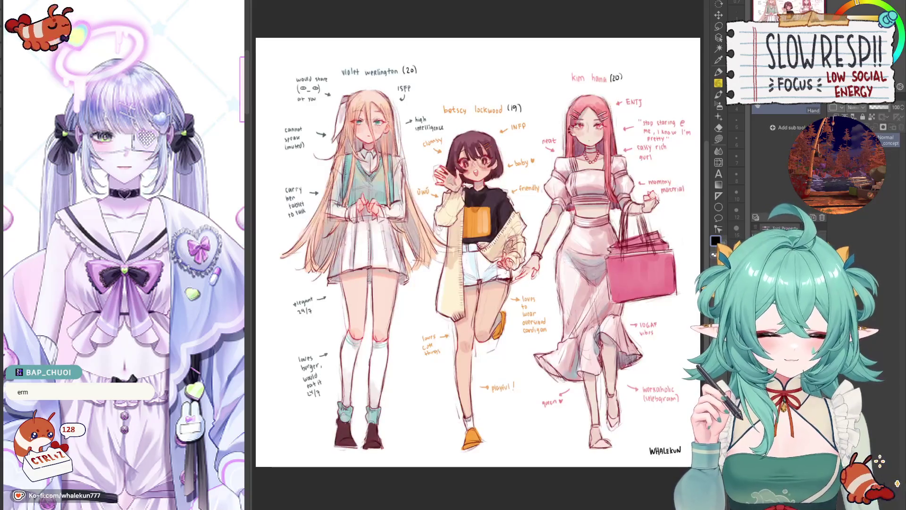
{"action": "key", "text": "ctrl+Tab"}
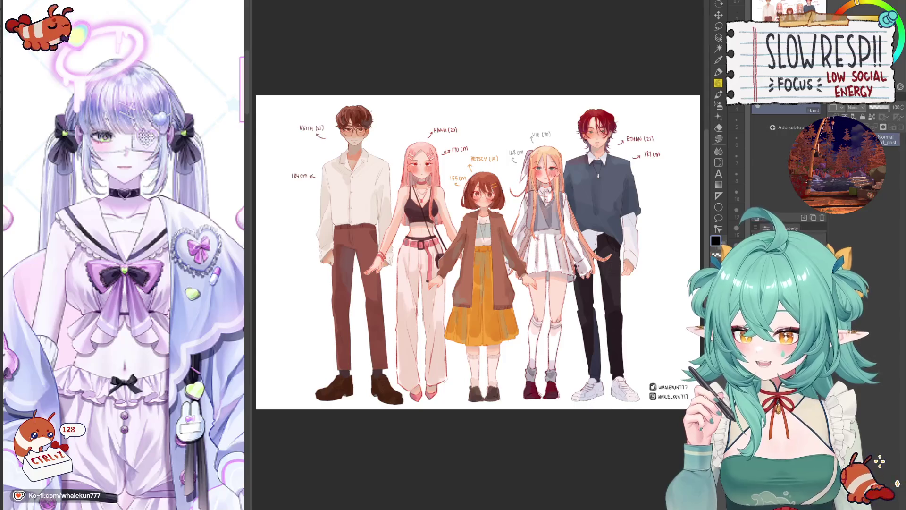
{"action": "scroll", "coordinate": [435, 174], "scroll_direction": "up", "scroll_amount": 3}
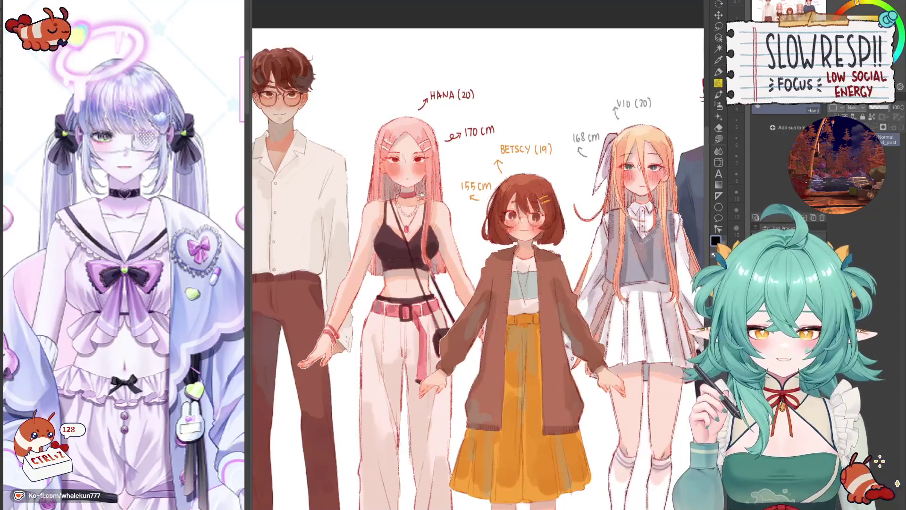
{"action": "left_click_drag", "start_coordinate": [435, 174], "coordinate": [476, 165]}
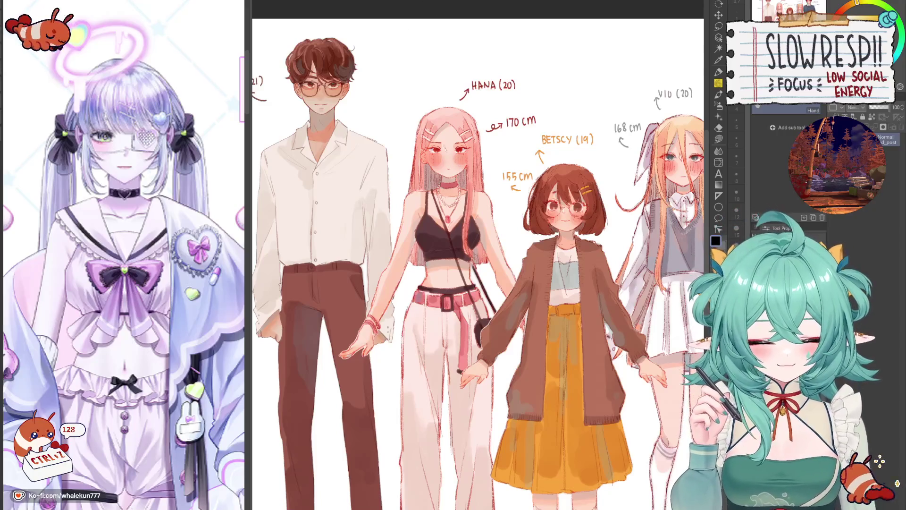
{"action": "key", "text": "ctrl+Tab"}
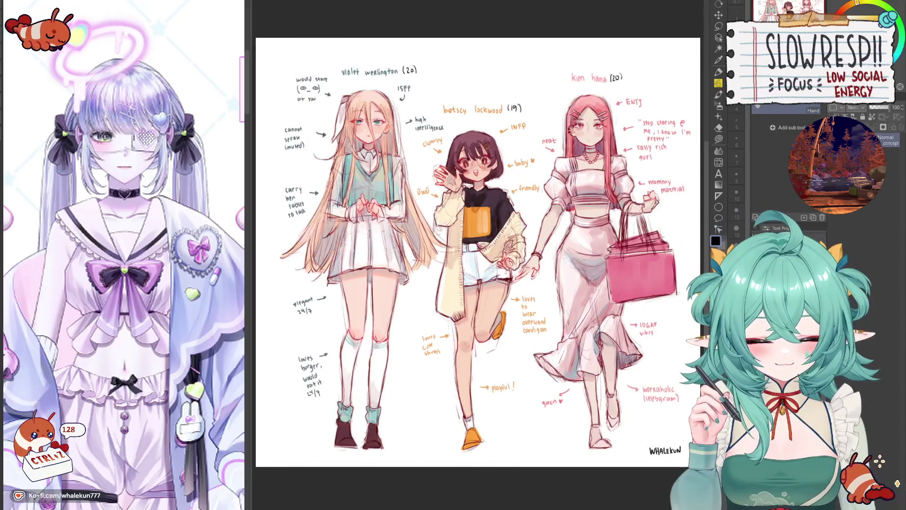
{"action": "key", "text": "ctrl+Tab"}
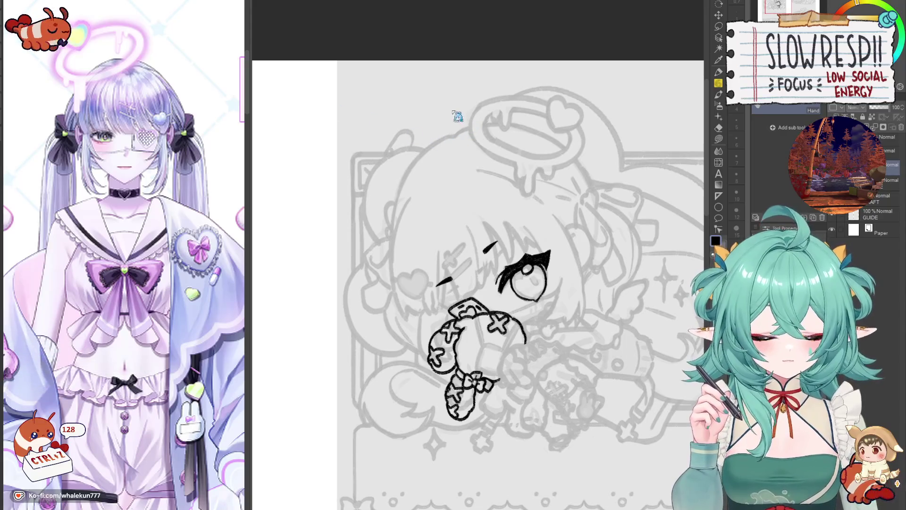
Bring up the Kim Hana reference sheet and zoom around its full-body and side-view figures.
{"action": "key", "text": "ctrl+Tab"}
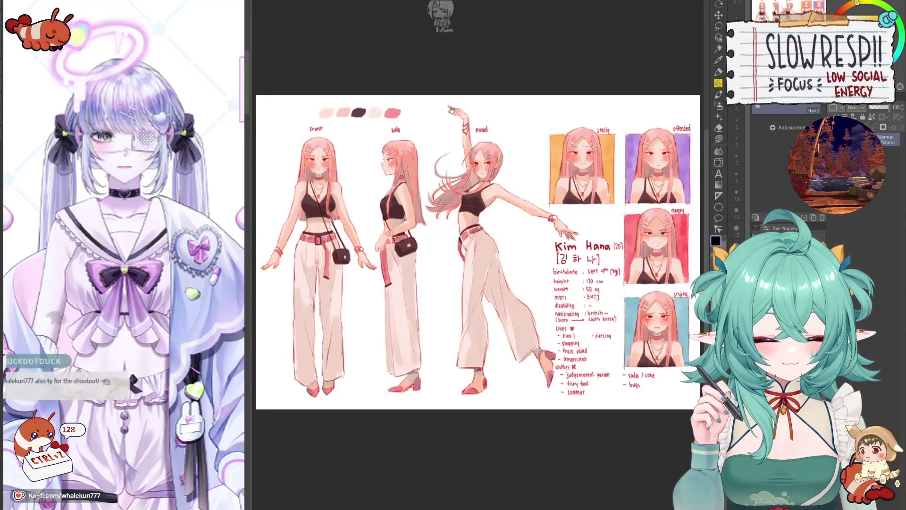
{"action": "scroll", "coordinate": [621, 255], "scroll_direction": "up", "scroll_amount": 3}
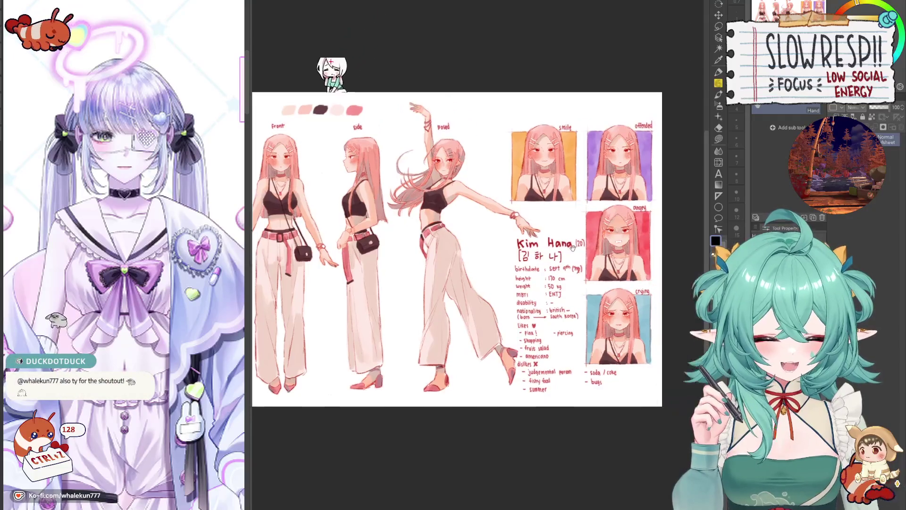
{"action": "scroll", "coordinate": [557, 267], "scroll_direction": "down", "scroll_amount": 4}
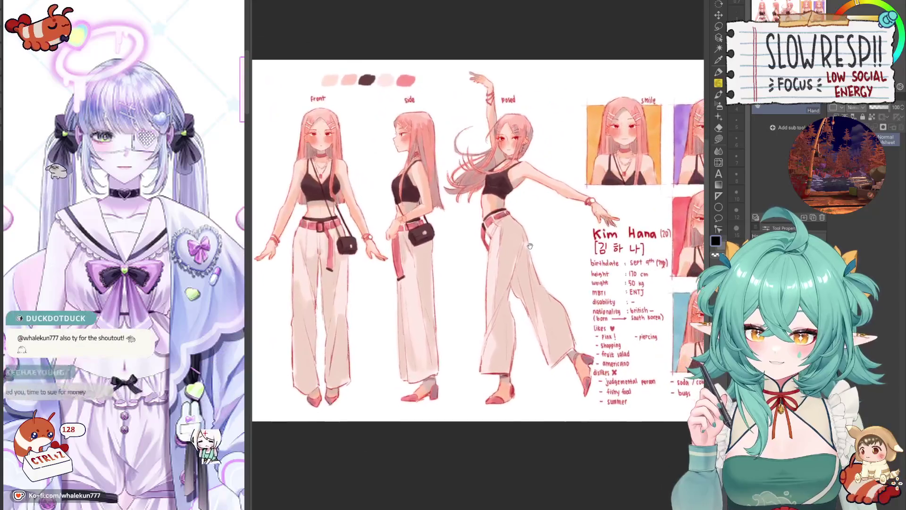
{"action": "mouse_move", "coordinate": [530, 246]}
{"action": "left_mouse_down"}
{"action": "mouse_move", "coordinate": [539, 231]}
{"action": "mouse_move", "coordinate": [507, 234]}
{"action": "mouse_move", "coordinate": [603, 219]}
{"action": "mouse_move", "coordinate": [491, 219]}
{"action": "left_mouse_up"}
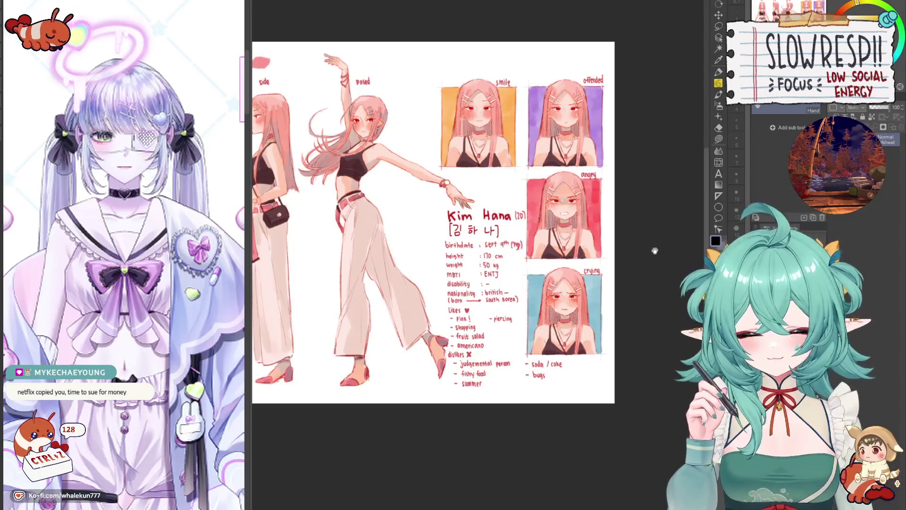
{"action": "scroll", "coordinate": [590, 241], "scroll_direction": "up", "scroll_amount": 2}
{"action": "scroll", "coordinate": [493, 209], "scroll_direction": "up", "scroll_amount": 1}
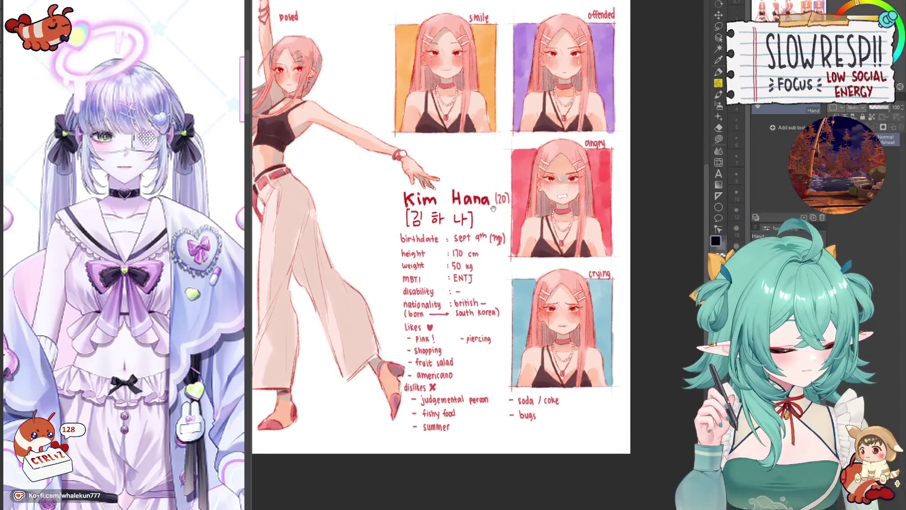
{"action": "left_click_drag", "start_coordinate": [484, 194], "coordinate": [604, 234]}
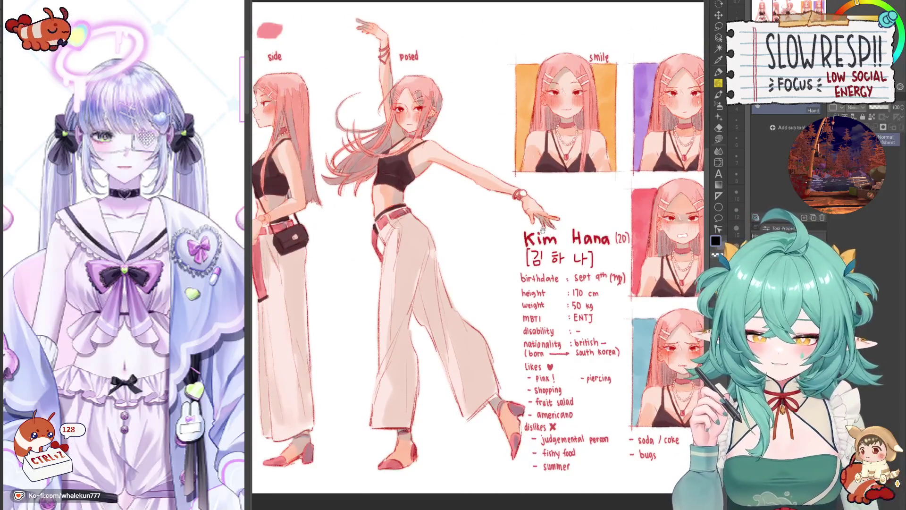
{"action": "mouse_move", "coordinate": [461, 188]}
{"action": "left_mouse_down"}
{"action": "mouse_move", "coordinate": [630, 191]}
{"action": "mouse_move", "coordinate": [480, 201]}
{"action": "left_mouse_up"}
{"action": "scroll", "coordinate": [479, 201], "scroll_direction": "down", "scroll_amount": 1}
Pan the Kim Hana sheet over the dislikes list, title and front, side and posed figures.
{"action": "scroll", "coordinate": [577, 317], "scroll_direction": "up", "scroll_amount": 1}
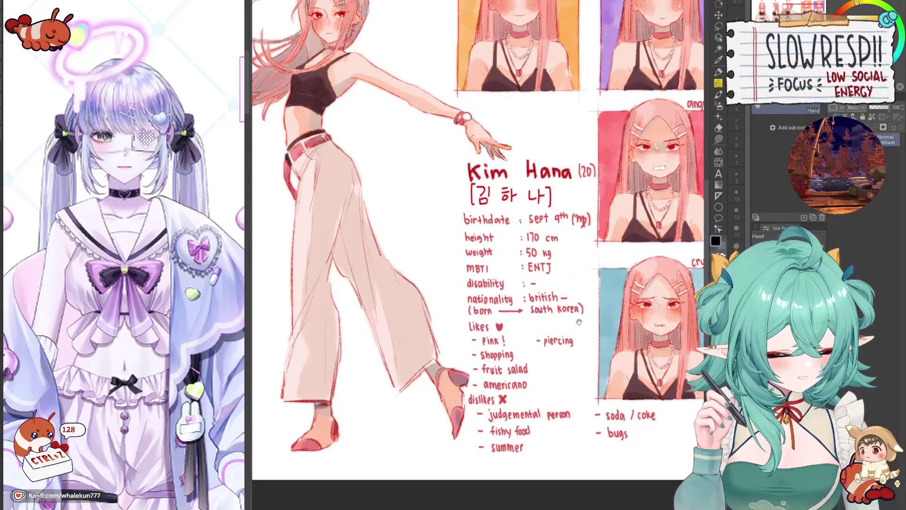
{"action": "scroll", "coordinate": [576, 315], "scroll_direction": "up", "scroll_amount": 2}
{"action": "left_click_drag", "start_coordinate": [577, 315], "coordinate": [547, 184]}
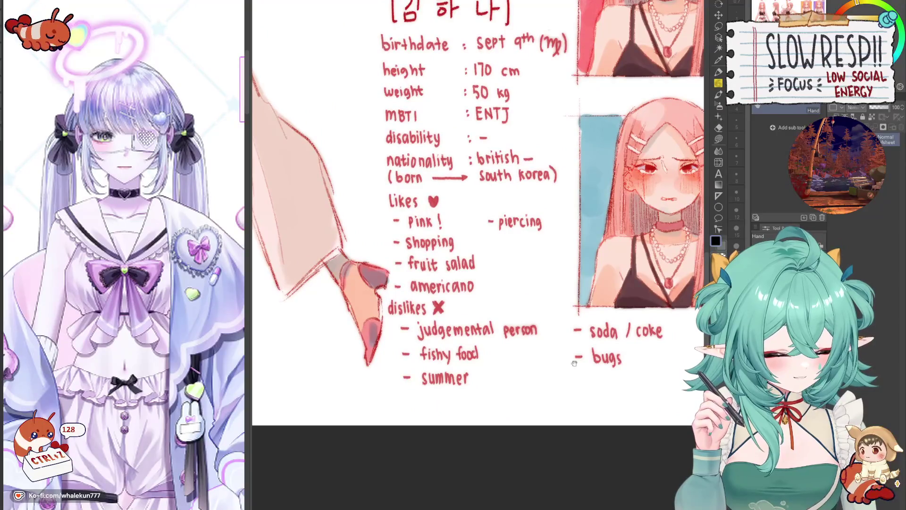
{"action": "scroll", "coordinate": [641, 336], "scroll_direction": "up", "scroll_amount": 1}
{"action": "left_click_drag", "start_coordinate": [519, 198], "coordinate": [519, 307]}
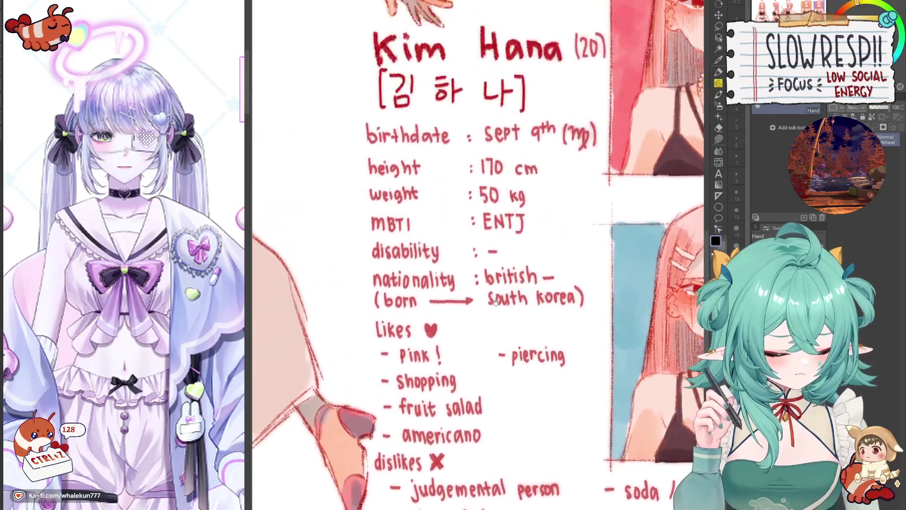
{"action": "scroll", "coordinate": [482, 145], "scroll_direction": "down", "scroll_amount": 2}
{"action": "scroll", "coordinate": [481, 145], "scroll_direction": "down", "scroll_amount": 2}
{"action": "left_click_drag", "start_coordinate": [482, 144], "coordinate": [560, 208]}
{"action": "scroll", "coordinate": [560, 208], "scroll_direction": "up", "scroll_amount": 1}
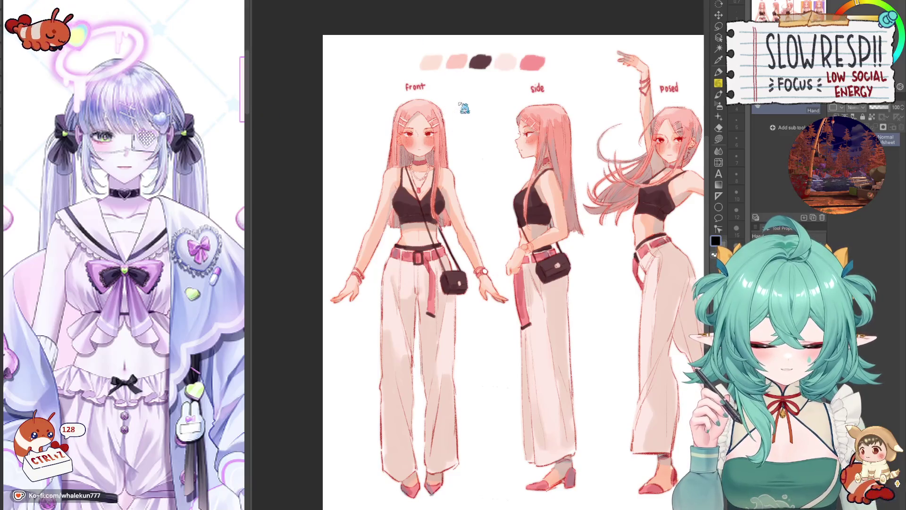
Glance over Betsy Lockwood's sheet, then zoom into Violet Werlington's enlarged figures and profile text.
{"action": "key", "text": "ctrl+Tab"}
{"action": "mouse_move", "coordinate": [499, 229]}
{"action": "left_mouse_down"}
{"action": "mouse_move", "coordinate": [448, 234]}
{"action": "mouse_move", "coordinate": [492, 238]}
{"action": "mouse_move", "coordinate": [454, 216]}
{"action": "left_mouse_up"}
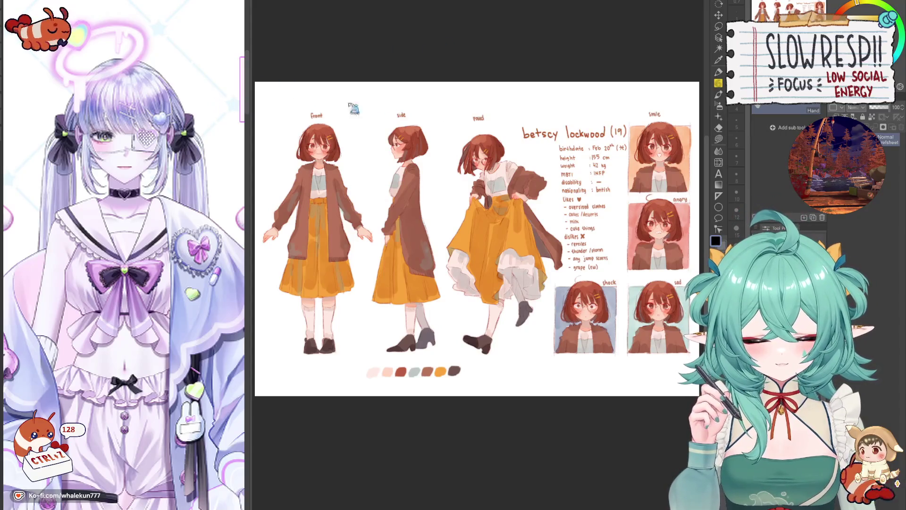
{"action": "key", "text": "ctrl+Tab"}
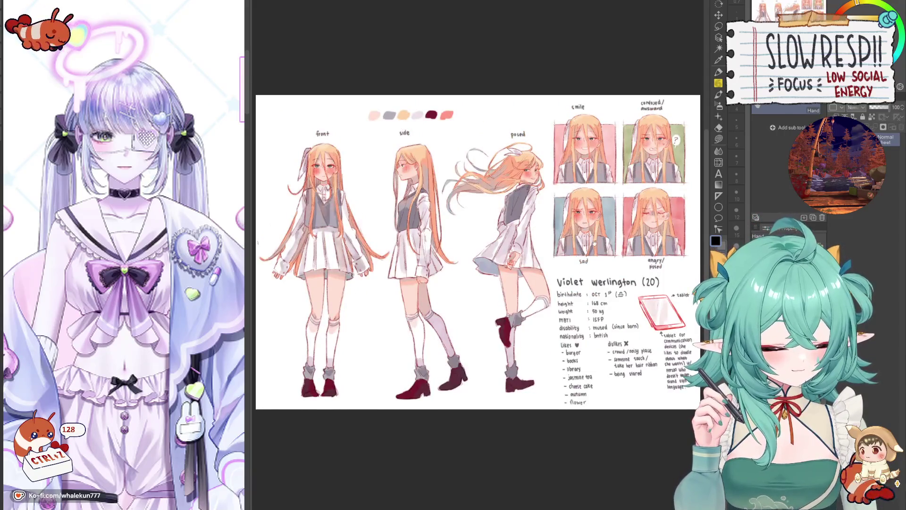
{"action": "left_click_drag", "start_coordinate": [593, 242], "coordinate": [611, 220]}
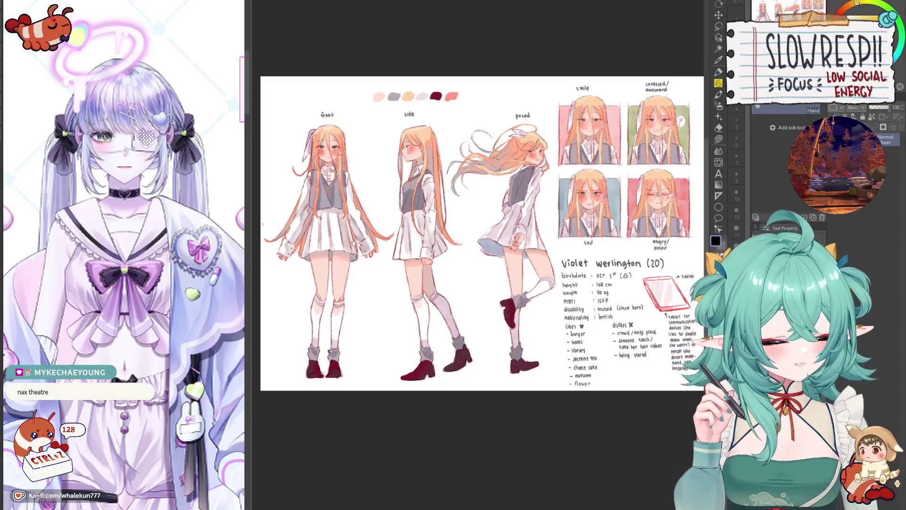
{"action": "scroll", "coordinate": [483, 254], "scroll_direction": "up", "scroll_amount": 3}
{"action": "scroll", "coordinate": [484, 254], "scroll_direction": "down", "scroll_amount": 1}
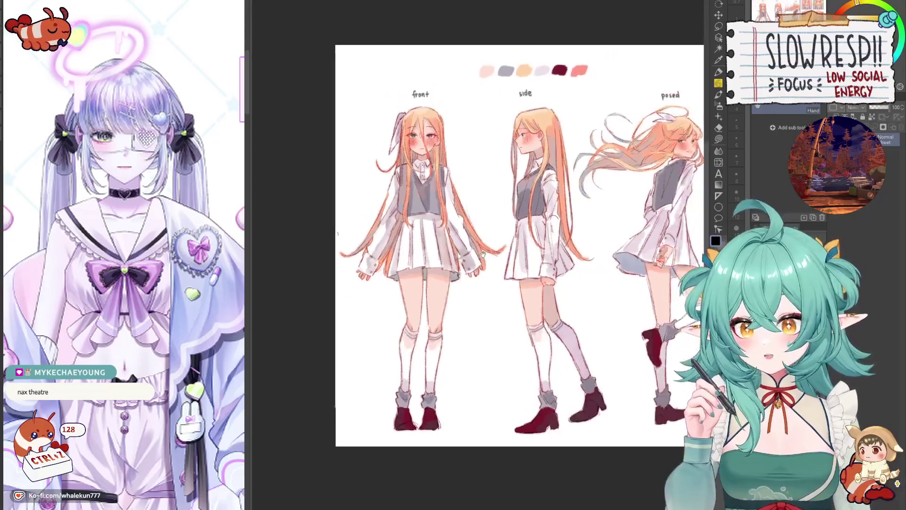
{"action": "left_click_drag", "start_coordinate": [483, 254], "coordinate": [447, 261]}
{"action": "scroll", "coordinate": [447, 261], "scroll_direction": "up", "scroll_amount": 1}
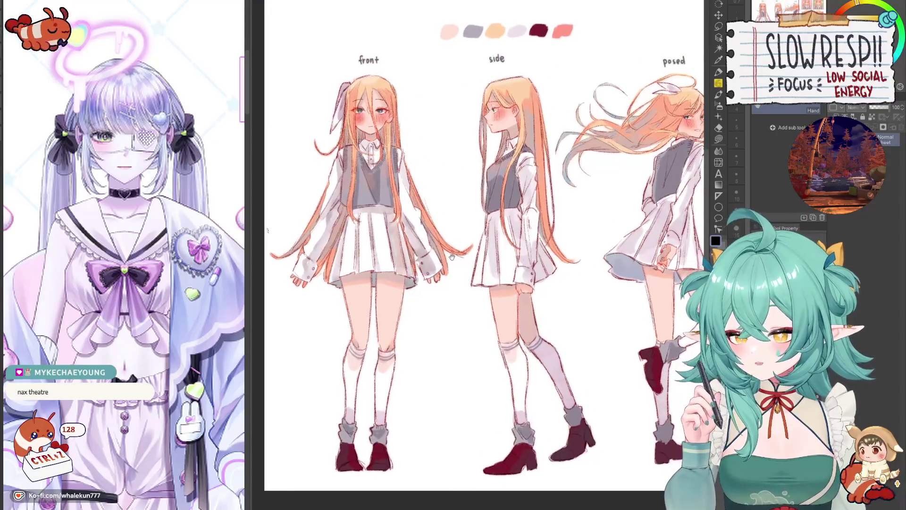
{"action": "scroll", "coordinate": [447, 258], "scroll_direction": "up", "scroll_amount": 3}
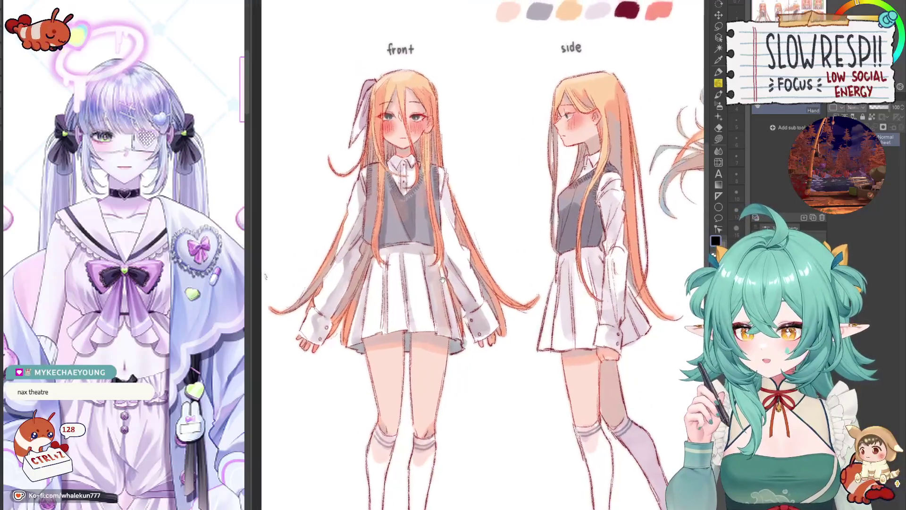
{"action": "scroll", "coordinate": [407, 253], "scroll_direction": "down", "scroll_amount": 3}
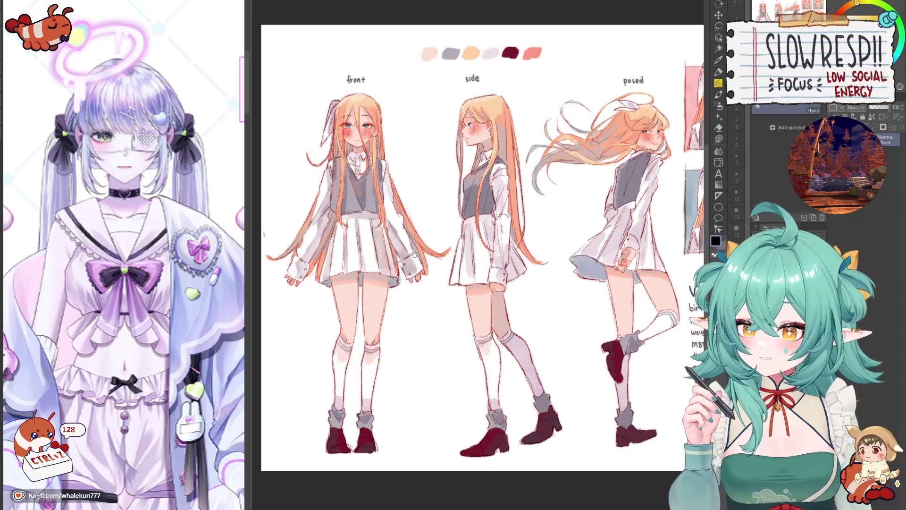
{"action": "mouse_move", "coordinate": [529, 229]}
{"action": "left_mouse_down"}
{"action": "mouse_move", "coordinate": [414, 208]}
{"action": "mouse_move", "coordinate": [507, 238]}
{"action": "left_mouse_up"}
Pan Violet's sheet across expression panels and front/side figures, then cycle tabs back to the line-art document.
{"action": "scroll", "coordinate": [468, 232], "scroll_direction": "down", "scroll_amount": 2}
{"action": "scroll", "coordinate": [507, 238], "scroll_direction": "up", "scroll_amount": 2}
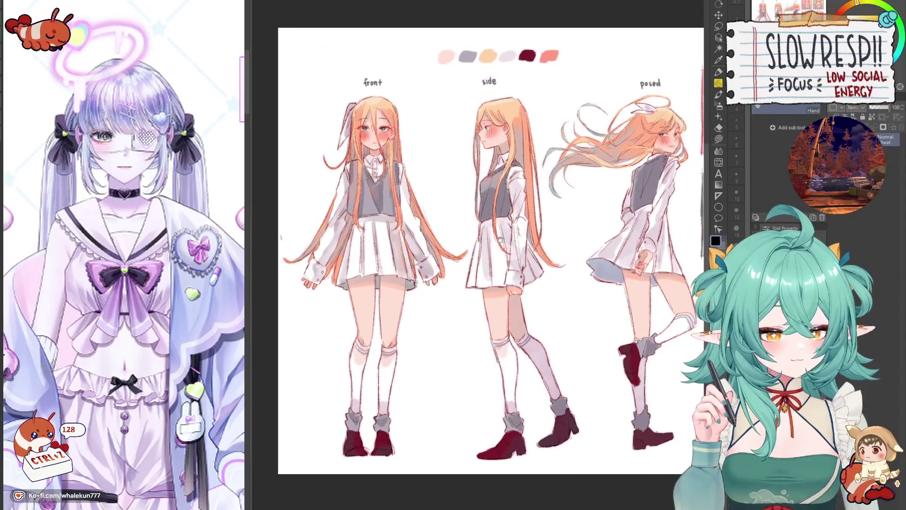
{"action": "scroll", "coordinate": [508, 241], "scroll_direction": "up", "scroll_amount": 2}
{"action": "scroll", "coordinate": [511, 242], "scroll_direction": "down", "scroll_amount": 2}
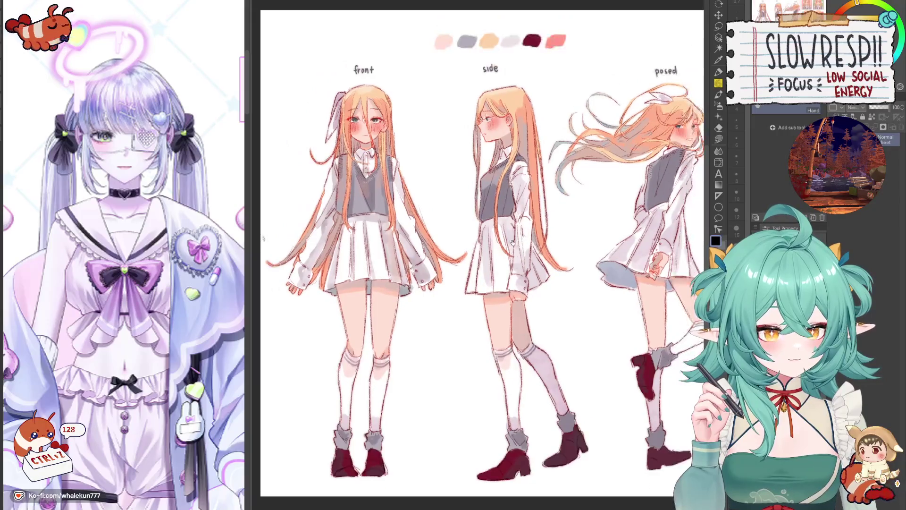
{"action": "mouse_move", "coordinate": [494, 249]}
{"action": "left_mouse_down"}
{"action": "mouse_move", "coordinate": [513, 248]}
{"action": "mouse_move", "coordinate": [318, 241]}
{"action": "left_mouse_up"}
{"action": "left_click_drag", "start_coordinate": [579, 247], "coordinate": [463, 242]}
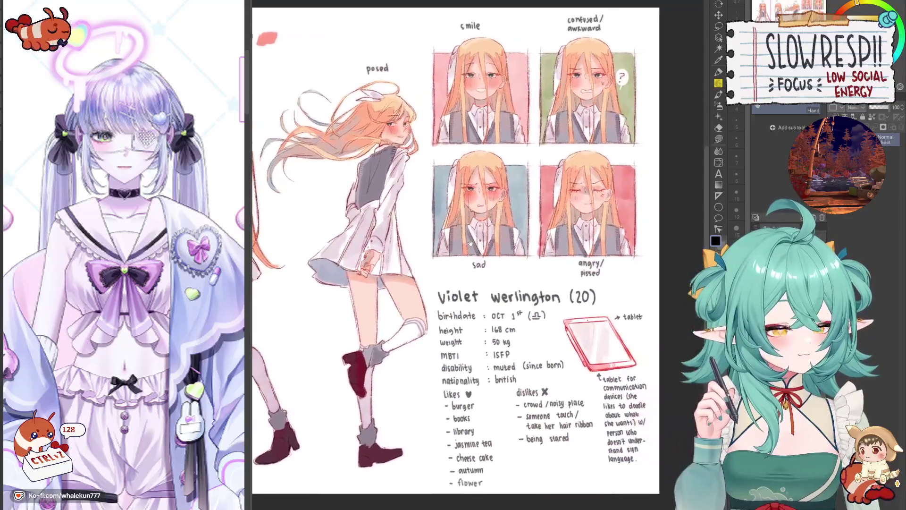
{"action": "left_click_drag", "start_coordinate": [340, 245], "coordinate": [575, 245]}
{"action": "mouse_move", "coordinate": [472, 245]}
{"action": "left_mouse_down"}
{"action": "mouse_move", "coordinate": [575, 245]}
{"action": "mouse_move", "coordinate": [520, 227]}
{"action": "left_mouse_up"}
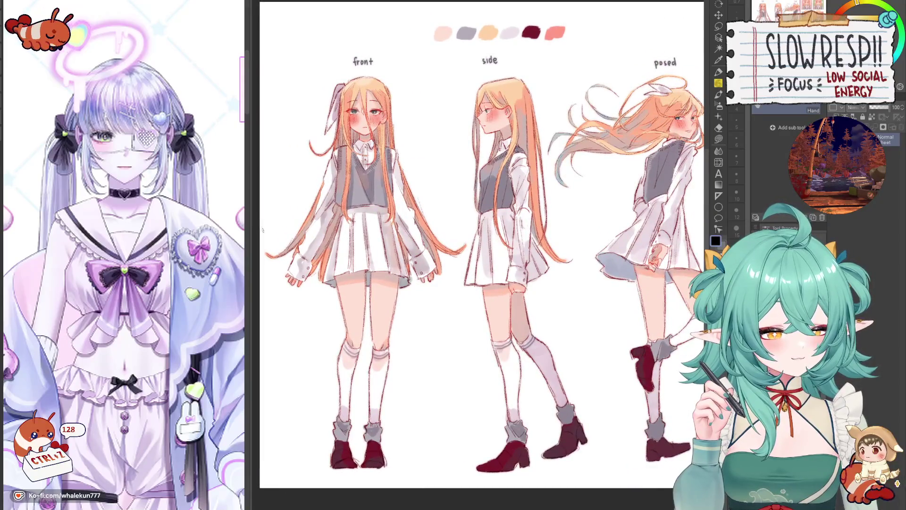
{"action": "key", "text": "ctrl+Tab"}
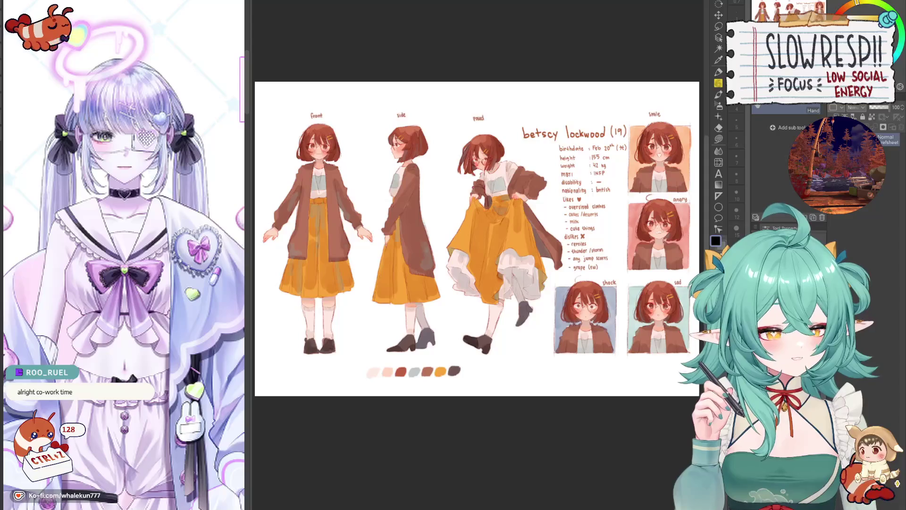
{"action": "key", "text": "ctrl+Tab"}
{"action": "key", "text": "ctrl+Tab"}
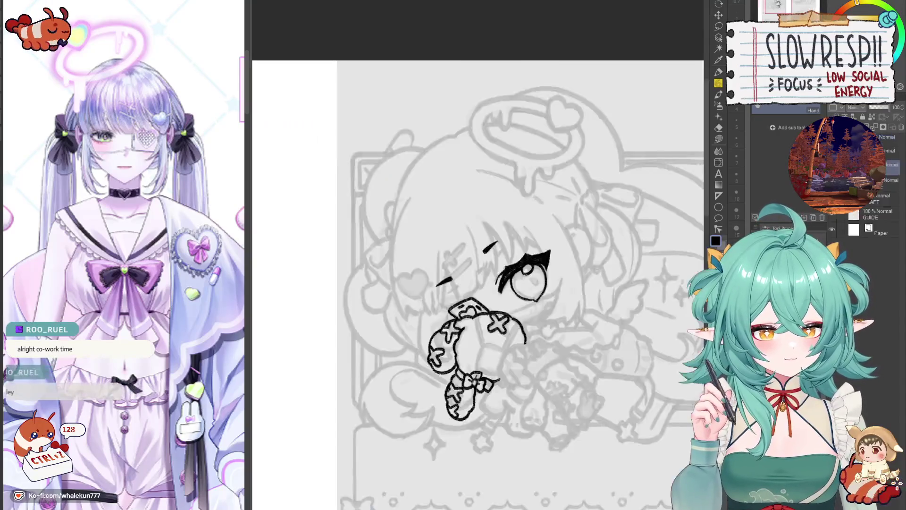
{"action": "key", "text": "ctrl+Tab"}
Zoom in on the plush and ink a curved line across its body and a seam down it.
{"action": "left_click_drag", "start_coordinate": [436, 109], "coordinate": [435, 81]}
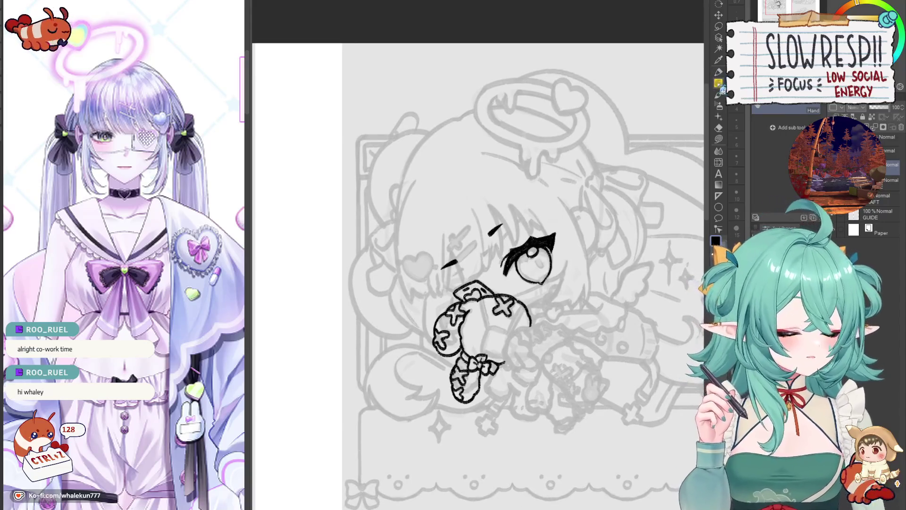
{"action": "left_click_drag", "start_coordinate": [571, 359], "coordinate": [568, 360]}
{"action": "scroll", "coordinate": [569, 360], "scroll_direction": "up", "scroll_amount": 2}
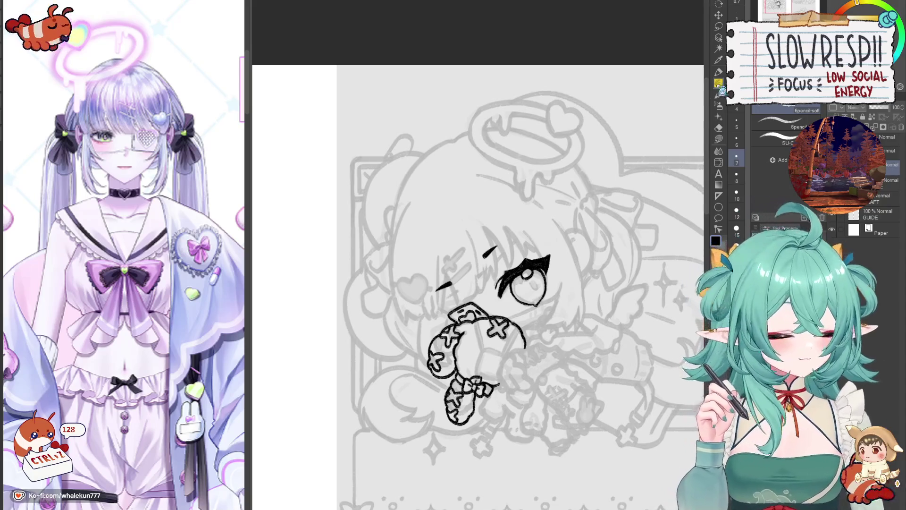
{"action": "scroll", "coordinate": [565, 363], "scroll_direction": "down", "scroll_amount": 2}
{"action": "scroll", "coordinate": [493, 290], "scroll_direction": "up", "scroll_amount": 5}
{"action": "scroll", "coordinate": [492, 290], "scroll_direction": "up", "scroll_amount": 2}
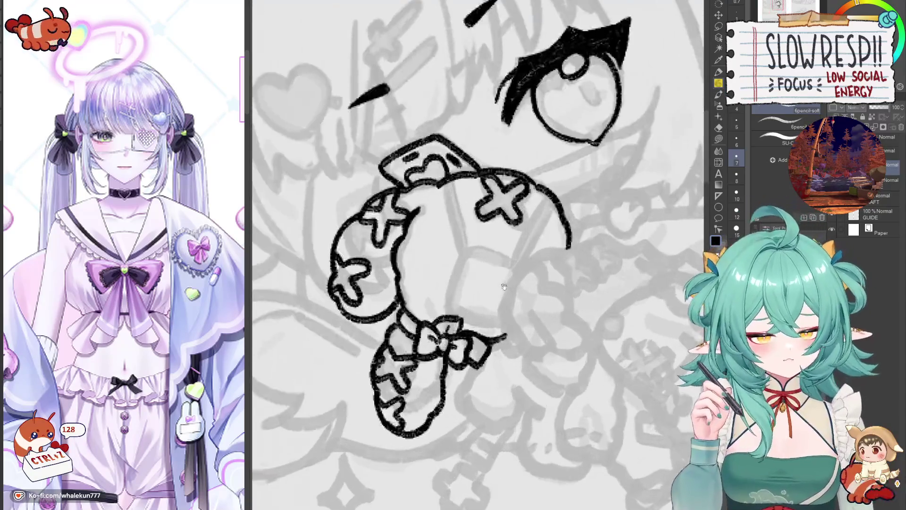
{"action": "mouse_move", "coordinate": [478, 291]}
{"action": "left_mouse_down"}
{"action": "mouse_move", "coordinate": [451, 319]}
{"action": "mouse_move", "coordinate": [441, 362]}
{"action": "left_mouse_up"}
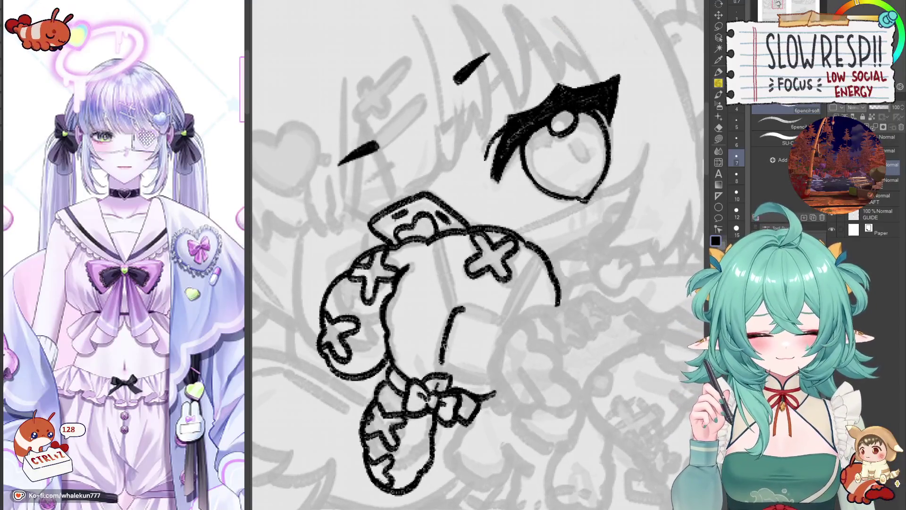
{"action": "left_click_drag", "start_coordinate": [462, 309], "coordinate": [506, 320]}
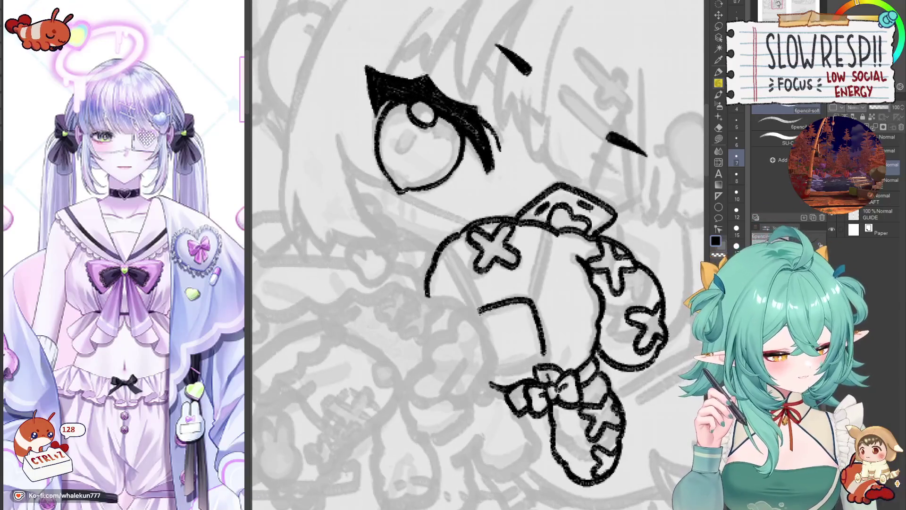
{"action": "left_click_drag", "start_coordinate": [521, 322], "coordinate": [523, 337]}
{"action": "left_click_drag", "start_coordinate": [546, 245], "coordinate": [529, 314]}
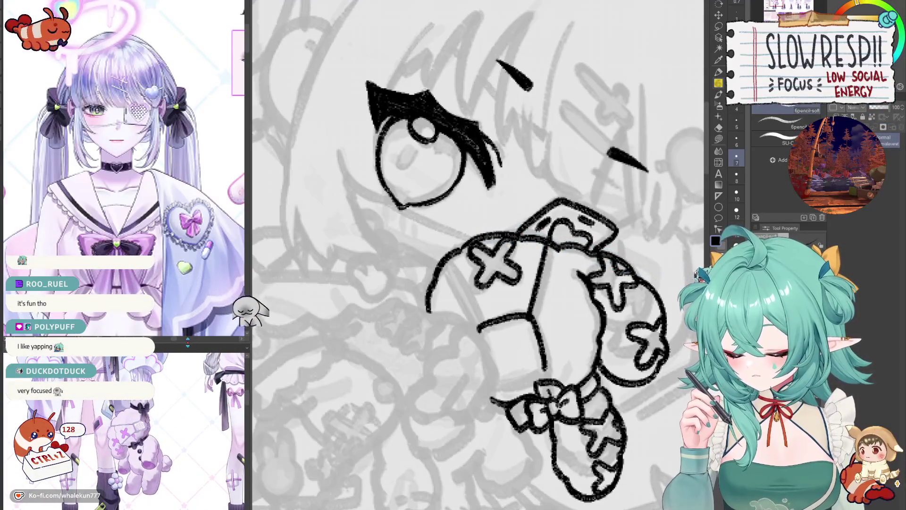
Undo the last plush stroke, then ink the sleeve's doubled edge lines and close its right side.
{"action": "left_click_drag", "start_coordinate": [500, 331], "coordinate": [467, 311]}
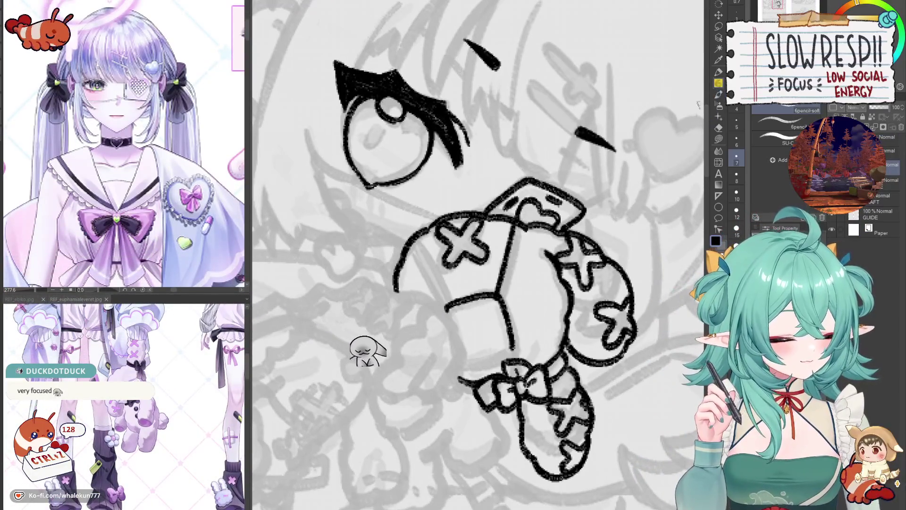
{"action": "key", "text": "h"}
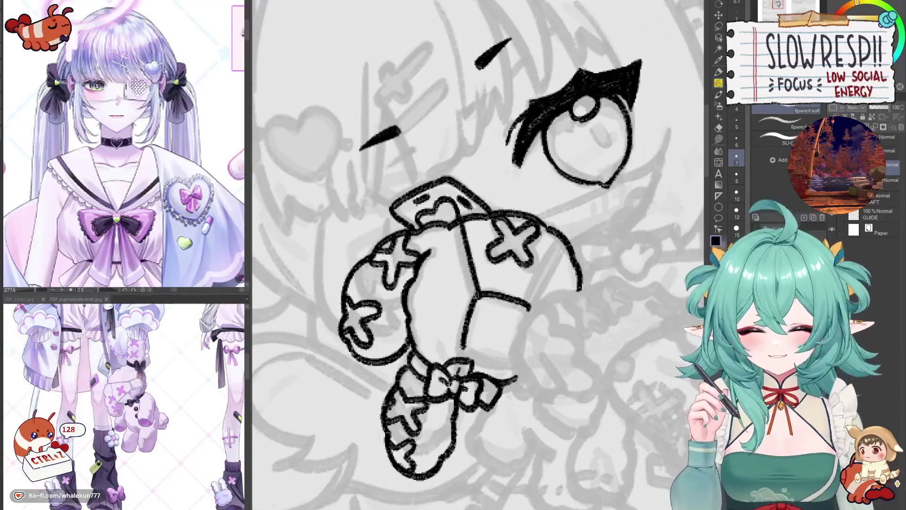
{"action": "scroll", "coordinate": [477, 295], "scroll_direction": "up", "scroll_amount": 1}
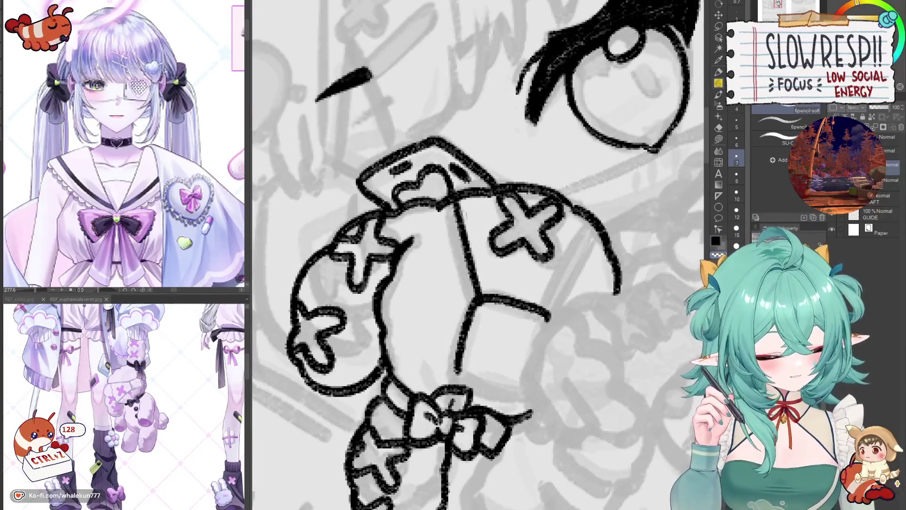
{"action": "key", "text": "ctrl+z"}
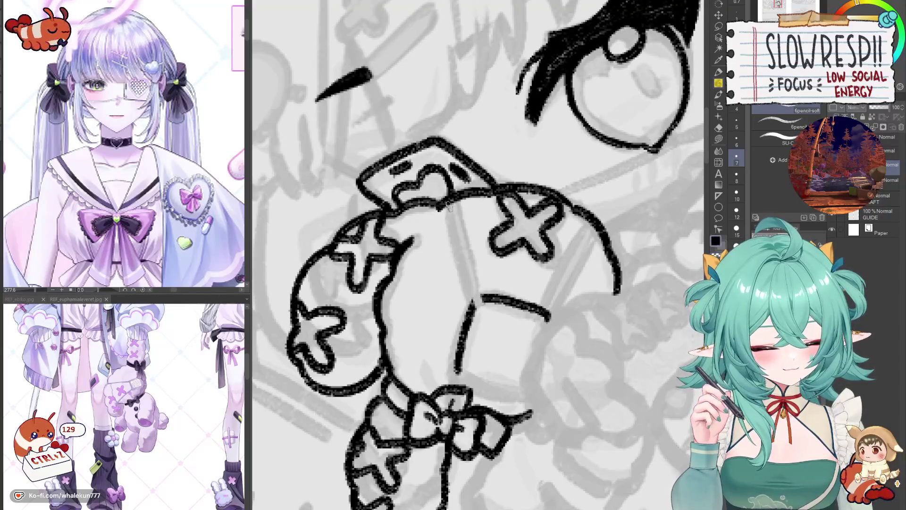
{"action": "left_click_drag", "start_coordinate": [448, 207], "coordinate": [470, 295]}
{"action": "mouse_move", "coordinate": [456, 197]}
{"action": "left_mouse_down"}
{"action": "mouse_move", "coordinate": [482, 301]}
{"action": "mouse_move", "coordinate": [488, 294]}
{"action": "left_mouse_up"}
{"action": "key", "text": "ctrl+z"}
{"action": "left_click_drag", "start_coordinate": [574, 264], "coordinate": [530, 261]}
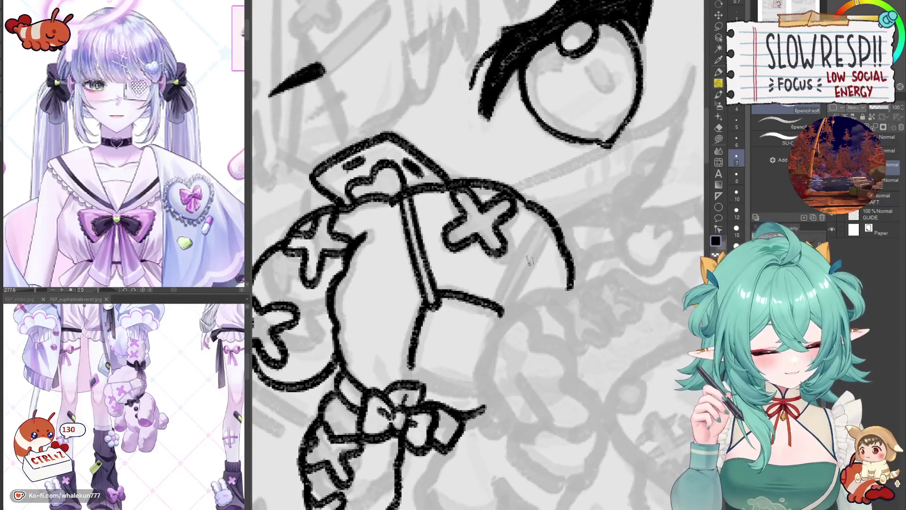
{"action": "left_click_drag", "start_coordinate": [494, 311], "coordinate": [547, 218]}
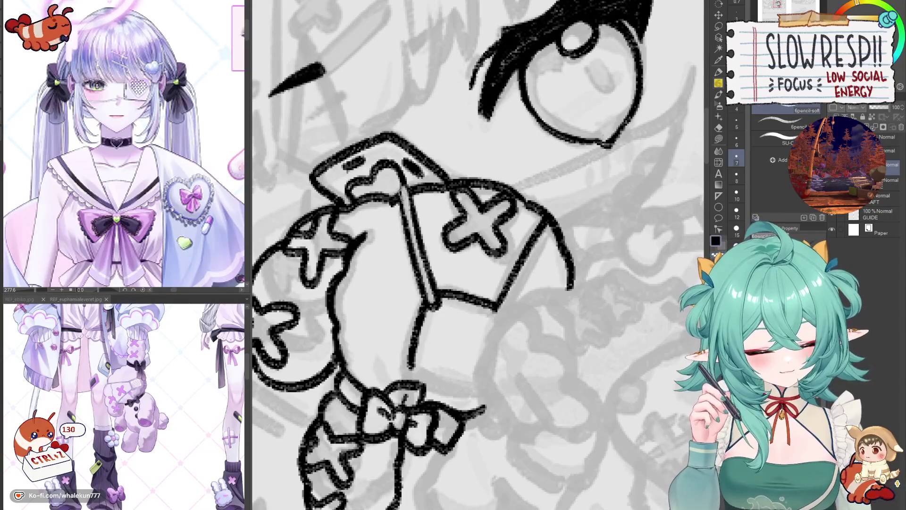
Ink the sleeve's outer right edge and retrace its left edge, checking it on a mirrored canvas.
{"action": "mouse_move", "coordinate": [542, 221]}
{"action": "left_mouse_down"}
{"action": "mouse_move", "coordinate": [544, 247]}
{"action": "mouse_move", "coordinate": [561, 266]}
{"action": "left_mouse_up"}
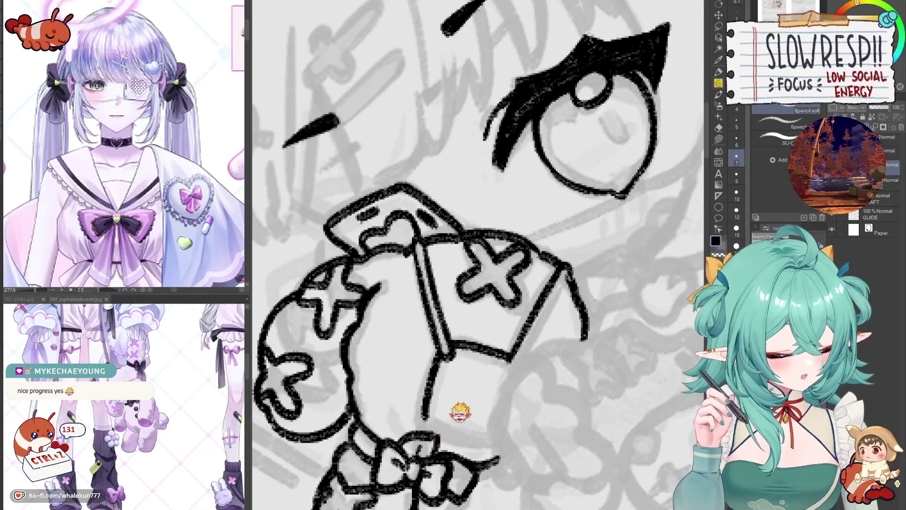
{"action": "left_click_drag", "start_coordinate": [569, 269], "coordinate": [534, 339]}
{"action": "key", "text": "h"}
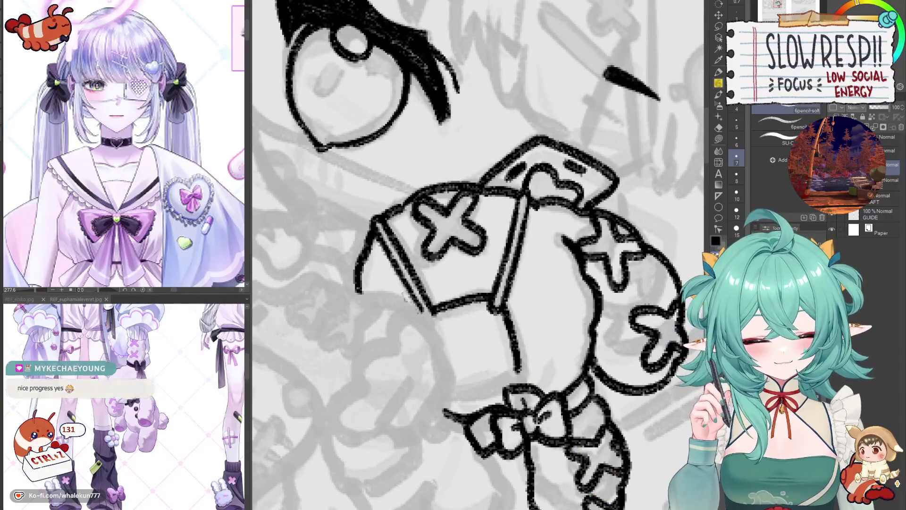
{"action": "mouse_move", "coordinate": [385, 248]}
{"action": "left_mouse_down"}
{"action": "mouse_move", "coordinate": [423, 319]}
{"action": "mouse_move", "coordinate": [490, 301]}
{"action": "mouse_move", "coordinate": [515, 382]}
{"action": "left_mouse_up"}
{"action": "left_click_drag", "start_coordinate": [555, 332], "coordinate": [554, 346]}
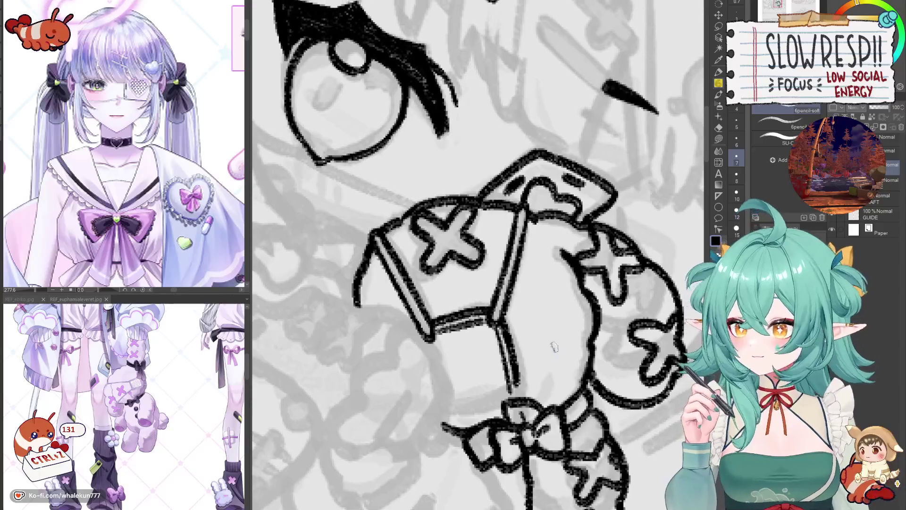
{"action": "key", "text": "h"}
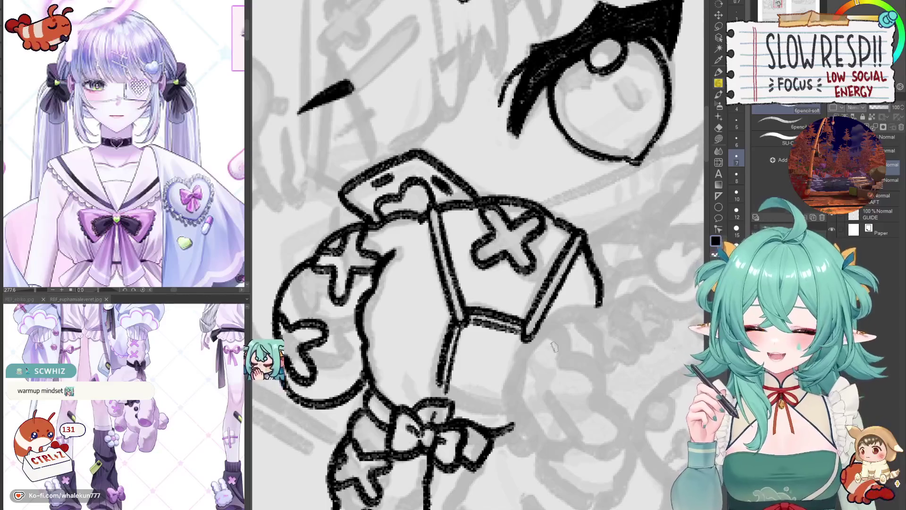
{"action": "scroll", "coordinate": [554, 346], "scroll_direction": "down", "scroll_amount": 3}
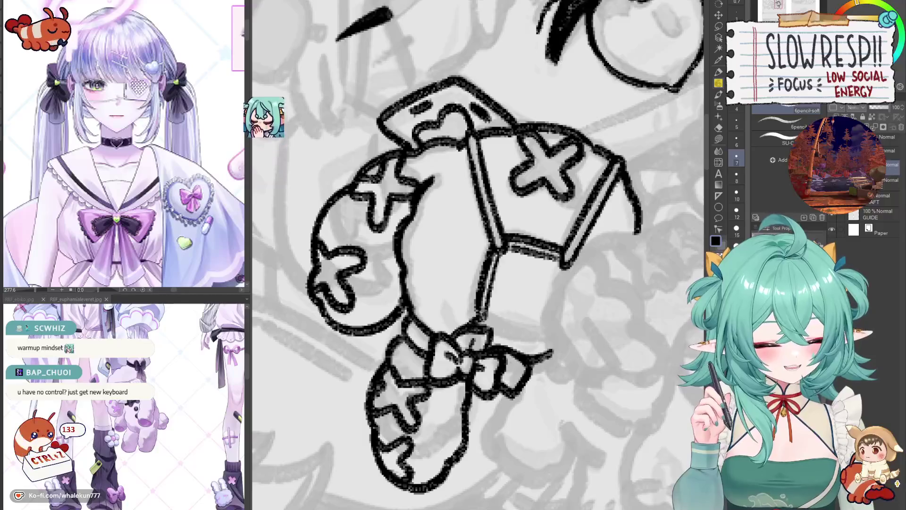
Check the sleeve mirrored and zoomed in, then undo trial strokes below the cuff and near the eye.
{"action": "left_click_drag", "start_coordinate": [486, 325], "coordinate": [454, 321]}
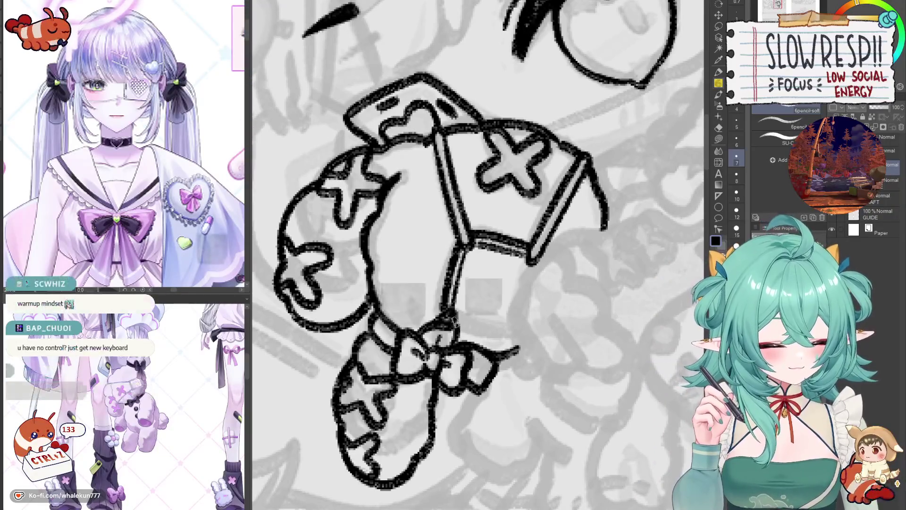
{"action": "key", "text": "h"}
{"action": "key", "text": "ctrl+plus"}
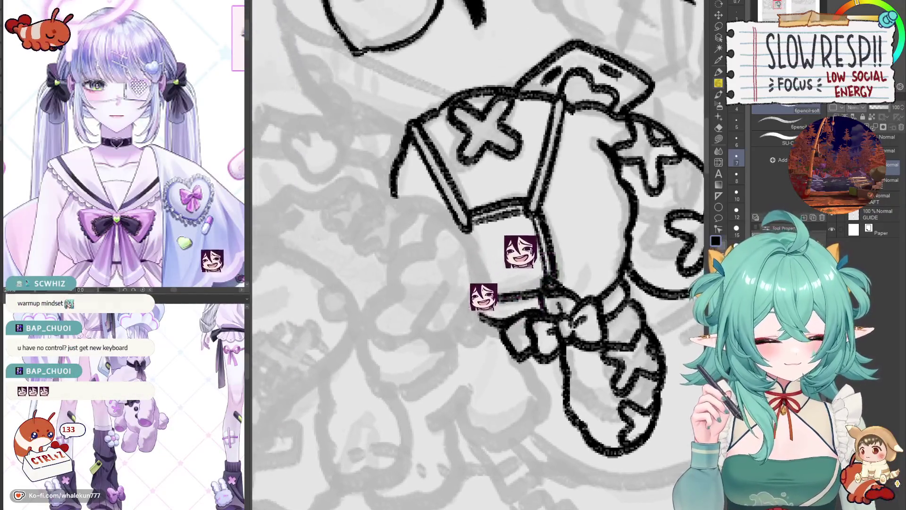
{"action": "mouse_move", "coordinate": [542, 287]}
{"action": "left_mouse_down"}
{"action": "mouse_move", "coordinate": [554, 301]}
{"action": "mouse_move", "coordinate": [545, 330]}
{"action": "mouse_move", "coordinate": [504, 372]}
{"action": "mouse_move", "coordinate": [536, 309]}
{"action": "mouse_move", "coordinate": [523, 295]}
{"action": "mouse_move", "coordinate": [452, 293]}
{"action": "left_mouse_up"}
{"action": "key", "text": "h"}
{"action": "key", "text": "h"}
{"action": "key", "text": "h"}
{"action": "key", "text": "h"}
{"action": "key", "text": "h"}
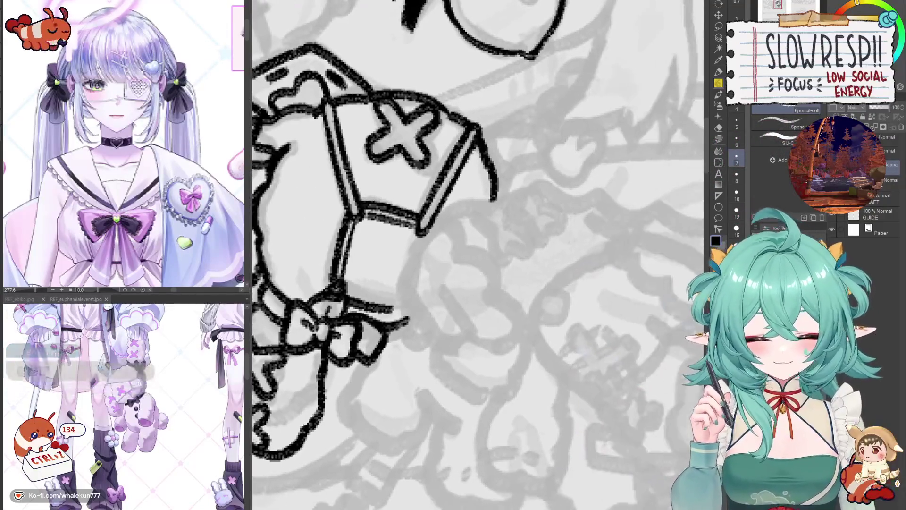
{"action": "left_click_drag", "start_coordinate": [357, 288], "coordinate": [381, 297]}
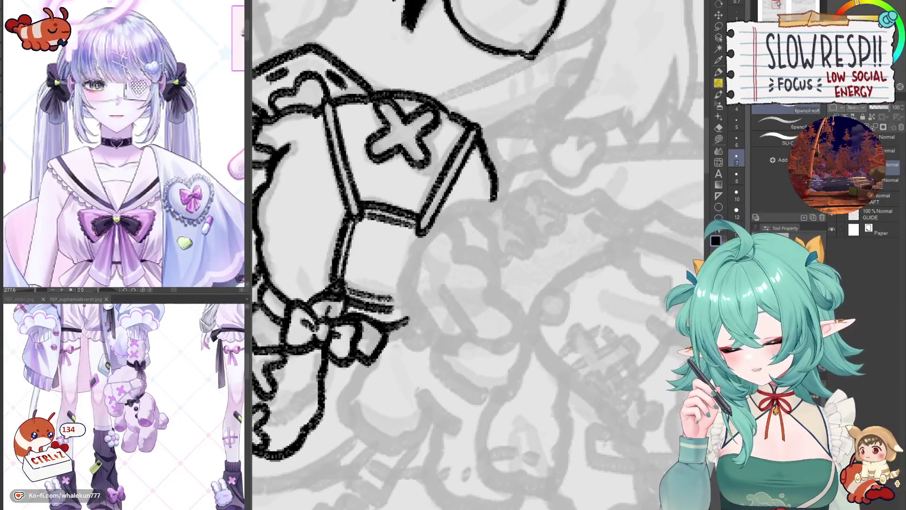
{"action": "key", "text": "ctrl+z"}
{"action": "key", "text": "ctrl+z"}
{"action": "key", "text": "ctrl+z"}
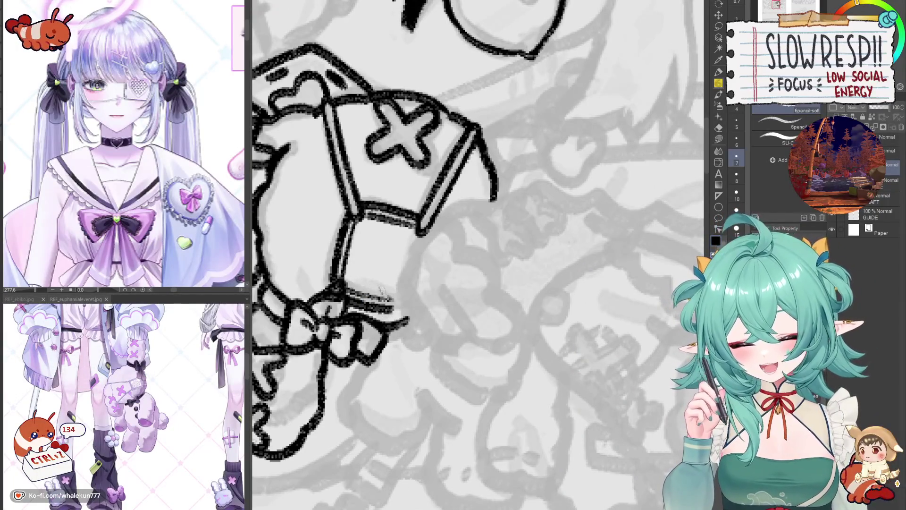
{"action": "mouse_move", "coordinate": [393, 258]}
{"action": "left_mouse_down"}
{"action": "mouse_move", "coordinate": [368, 251]}
{"action": "mouse_move", "coordinate": [524, 376]}
{"action": "left_mouse_up"}
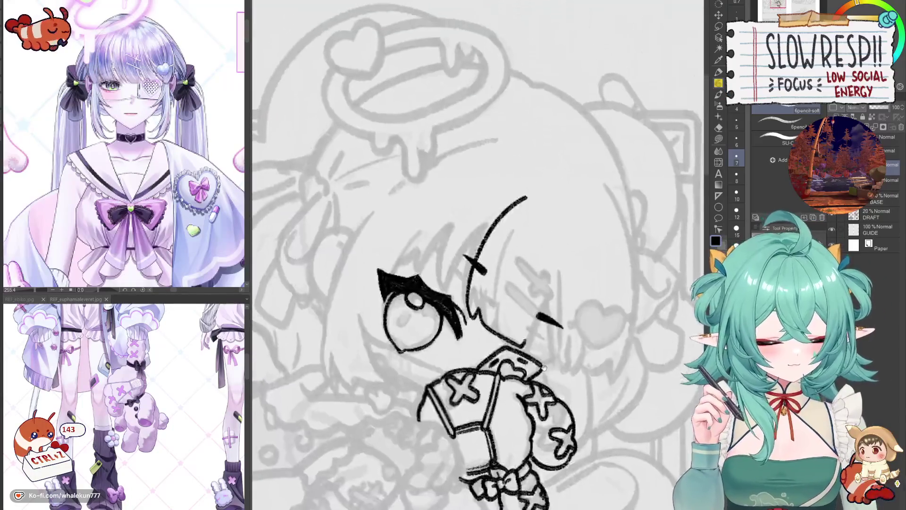
{"action": "key", "text": "ctrl+z"}
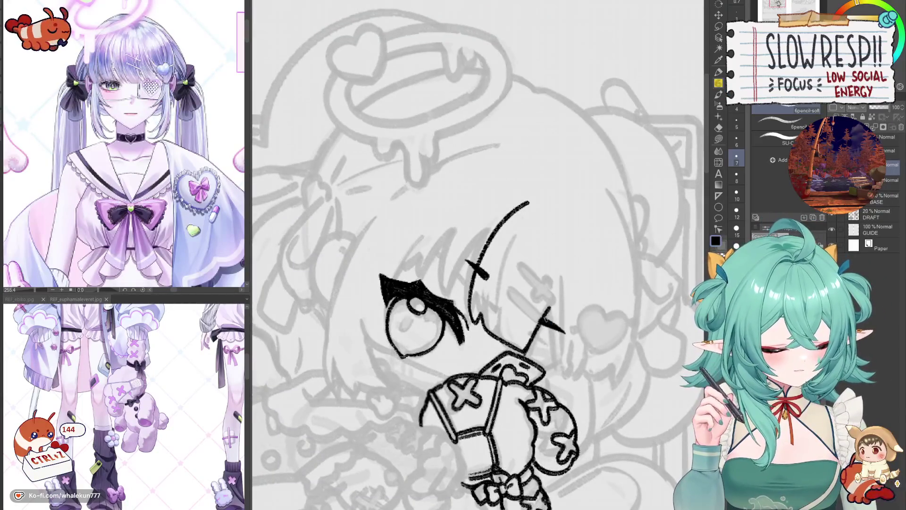
Retry the bang stroke beside the eye patch several times until it sits right.
{"action": "key", "text": "ctrl+z"}
{"action": "left_click_drag", "start_coordinate": [549, 307], "coordinate": [524, 352]}
{"action": "key", "text": "ctrl+z"}
{"action": "key", "text": "ctrl+z"}
{"action": "left_click_drag", "start_coordinate": [550, 307], "coordinate": [524, 352]}
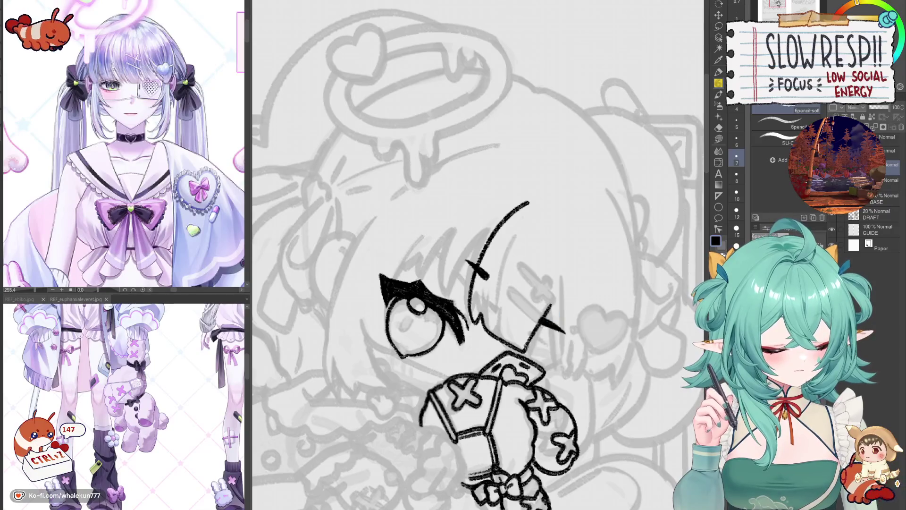
{"action": "key", "text": "ctrl+z"}
{"action": "left_click_drag", "start_coordinate": [549, 307], "coordinate": [524, 352]}
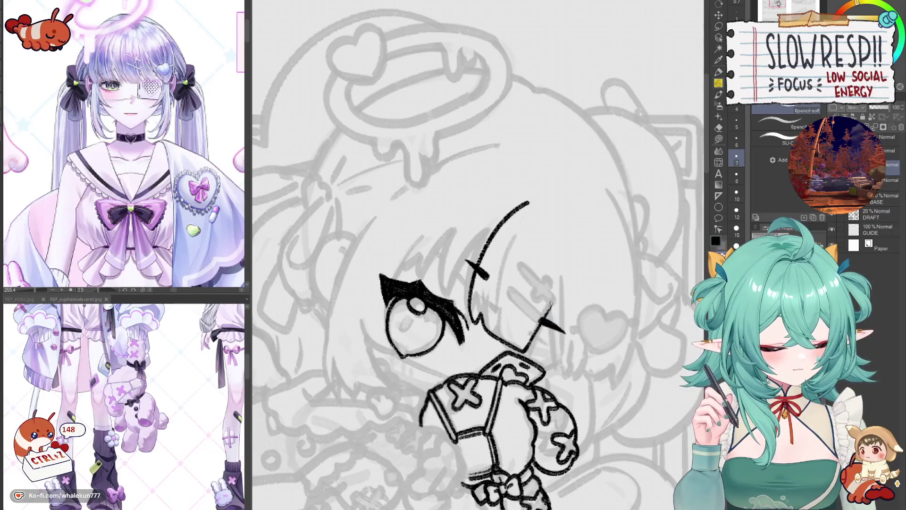
{"action": "mouse_move", "coordinate": [477, 255]}
{"action": "left_mouse_down"}
{"action": "mouse_move", "coordinate": [496, 184]}
{"action": "mouse_move", "coordinate": [478, 247]}
{"action": "left_mouse_up"}
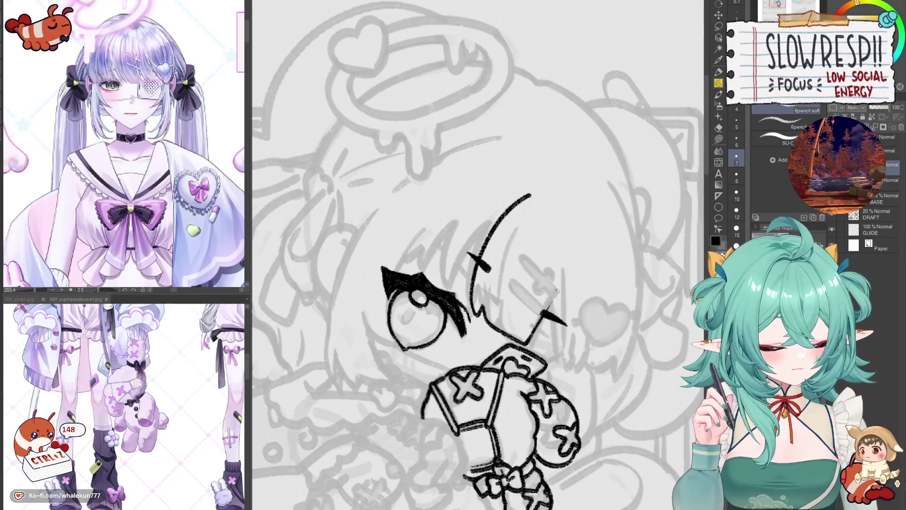
{"action": "key", "text": "ctrl+z"}
{"action": "left_click_drag", "start_coordinate": [527, 332], "coordinate": [527, 345]}
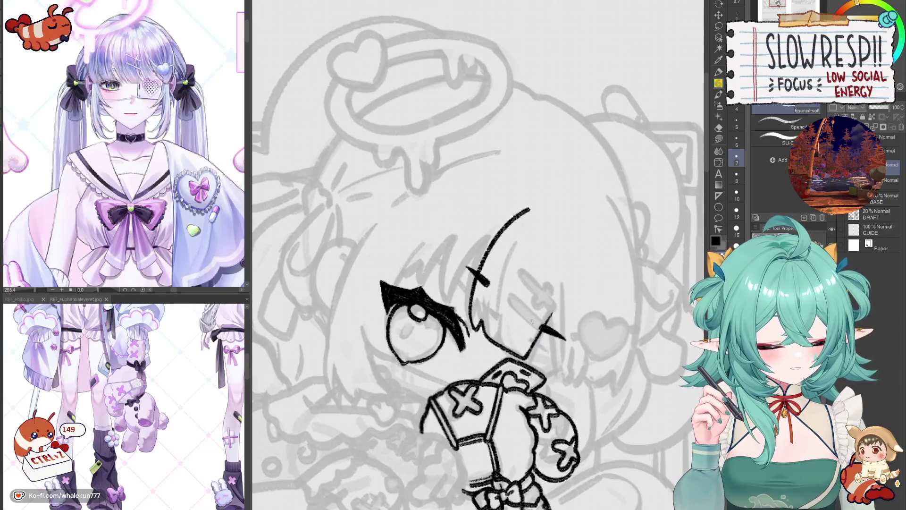
{"action": "scroll", "coordinate": [539, 284], "scroll_direction": "up", "scroll_amount": 3}
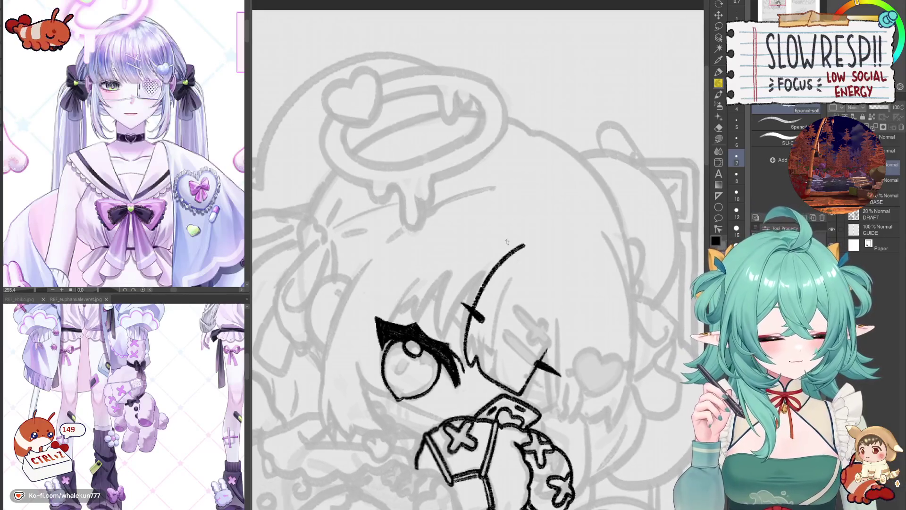
Redraw the bang's upper curve thinner, trim it, and add a curved bang line over the patch.
{"action": "key", "text": "ctrl+z"}
{"action": "key", "text": "ctrl+z"}
{"action": "mouse_move", "coordinate": [523, 244]}
{"action": "left_mouse_down"}
{"action": "mouse_move", "coordinate": [482, 277]}
{"action": "mouse_move", "coordinate": [509, 247]}
{"action": "left_mouse_up"}
{"action": "key", "text": "e"}
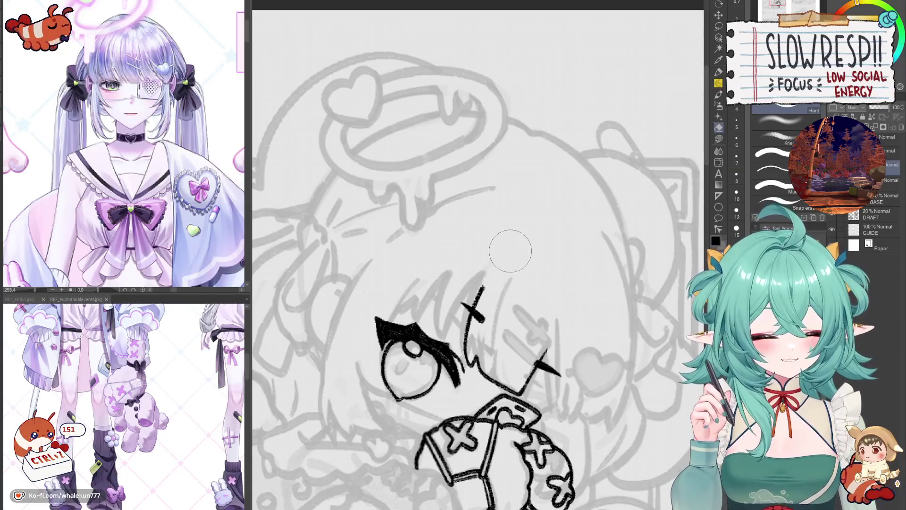
{"action": "key", "text": "p"}
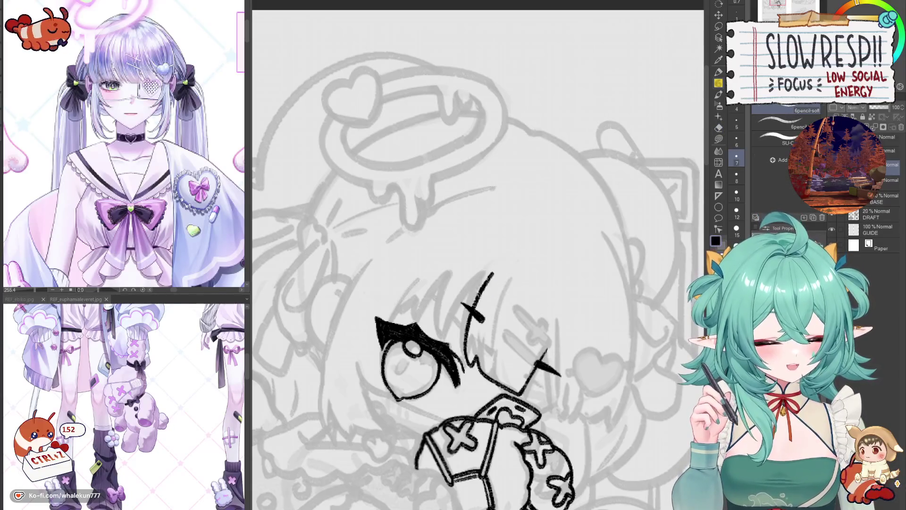
{"action": "key", "text": "ctrl+z"}
{"action": "key", "text": "ctrl+z"}
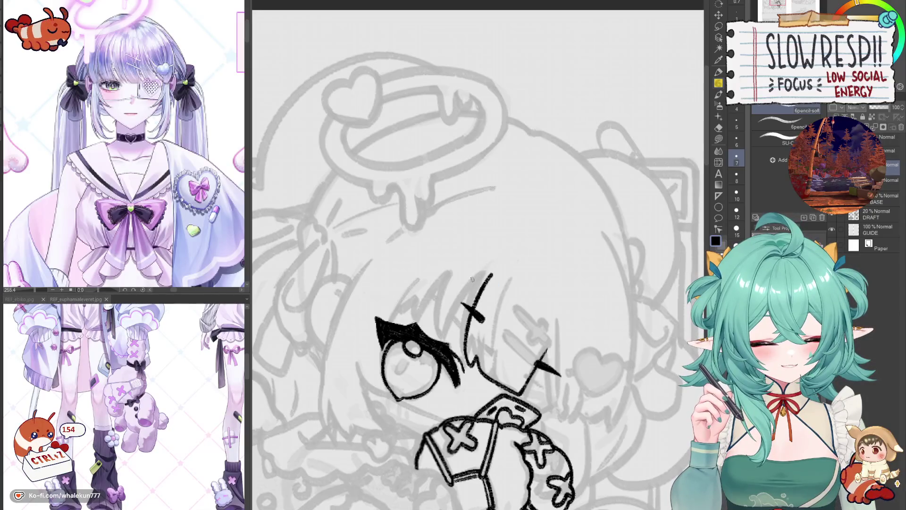
{"action": "key", "text": "ctrl+z"}
{"action": "left_click_drag", "start_coordinate": [463, 266], "coordinate": [440, 340]}
{"action": "key", "text": "ctrl+z"}
Redraw the bang strands between the visible eye and the eye patch.
{"action": "left_click_drag", "start_coordinate": [524, 332], "coordinate": [528, 328]}
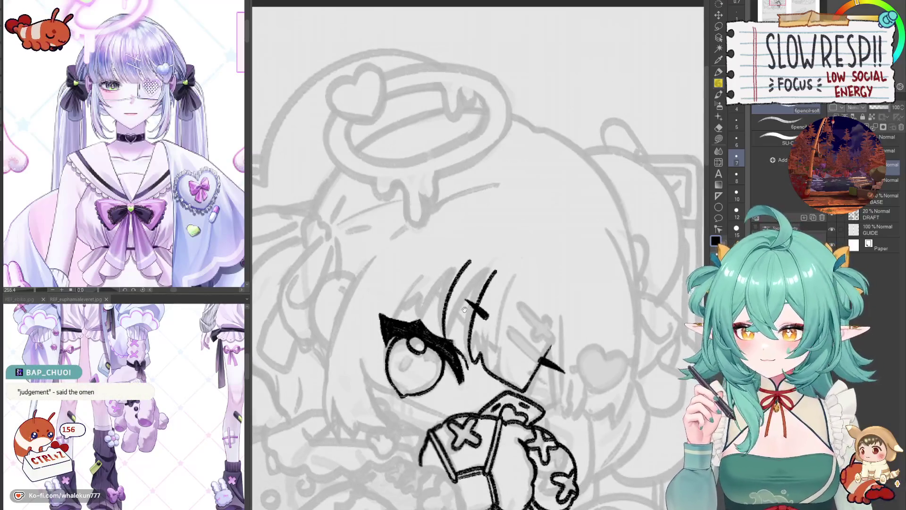
{"action": "left_click_drag", "start_coordinate": [464, 309], "coordinate": [470, 333]}
{"action": "left_click_drag", "start_coordinate": [454, 241], "coordinate": [477, 335]}
{"action": "key", "text": "ctrl+z"}
{"action": "key", "text": "ctrl+z"}
{"action": "left_click_drag", "start_coordinate": [499, 284], "coordinate": [479, 359]}
{"action": "mouse_move", "coordinate": [482, 360]}
{"action": "left_mouse_down"}
{"action": "mouse_move", "coordinate": [498, 336]}
{"action": "mouse_move", "coordinate": [492, 303]}
{"action": "mouse_move", "coordinate": [472, 347]}
{"action": "left_mouse_up"}
{"action": "key", "text": "ctrl+z"}
{"action": "key", "text": "ctrl+z"}
{"action": "left_click_drag", "start_coordinate": [514, 287], "coordinate": [482, 331]}
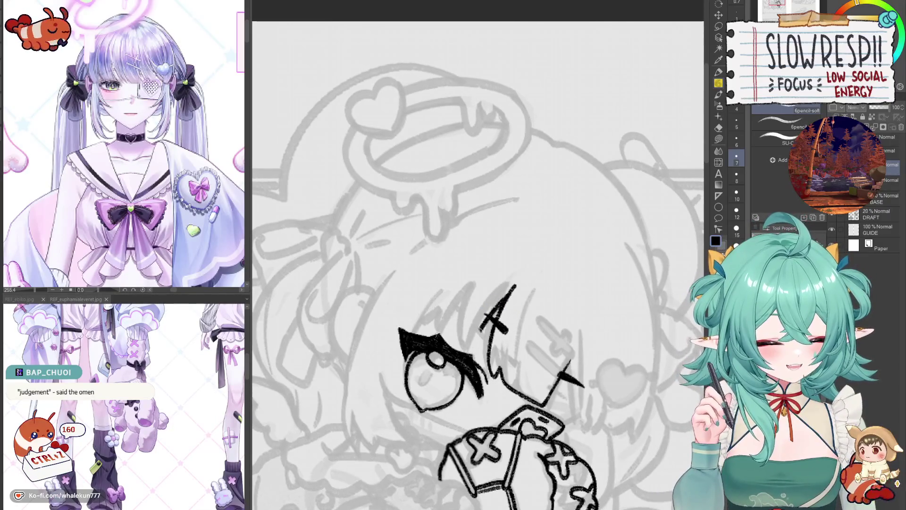
{"action": "key", "text": "ctrl+z"}
Add curved bang strands beside the eye, then flip the canvas to check them.
{"action": "left_click_drag", "start_coordinate": [511, 291], "coordinate": [471, 351]}
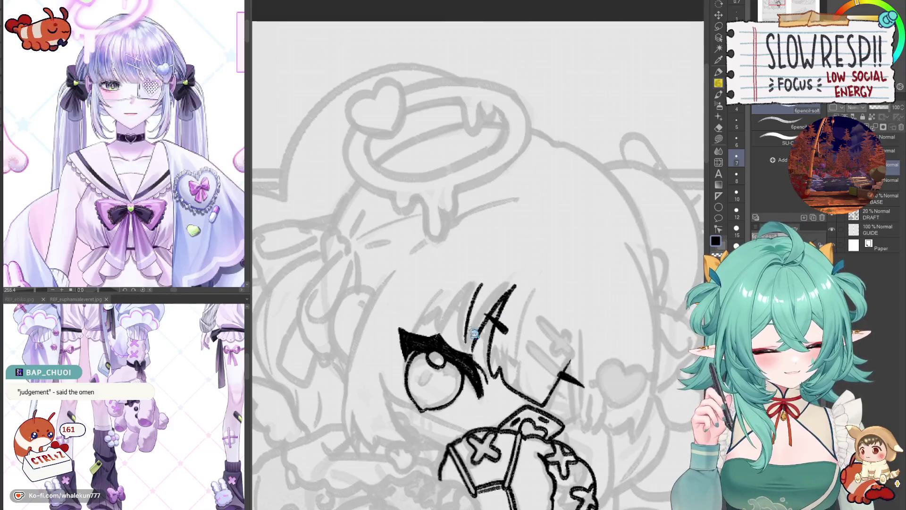
{"action": "left_click_drag", "start_coordinate": [484, 282], "coordinate": [465, 338]}
{"action": "key", "text": "ctrl+z"}
{"action": "left_click_drag", "start_coordinate": [482, 282], "coordinate": [466, 338]}
{"action": "key", "text": "ctrl+z"}
{"action": "left_click_drag", "start_coordinate": [484, 279], "coordinate": [465, 340]}
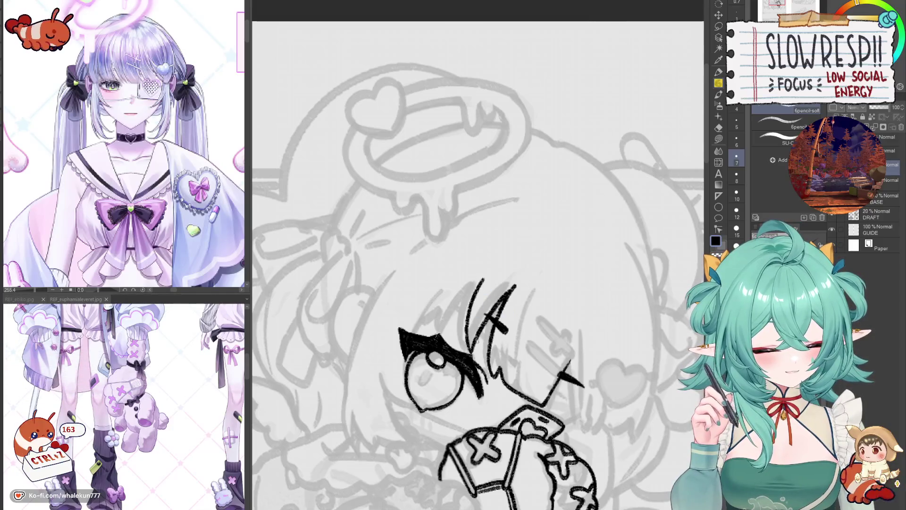
{"action": "key", "text": "h"}
{"action": "scroll", "coordinate": [485, 322], "scroll_direction": "down", "scroll_amount": 1}
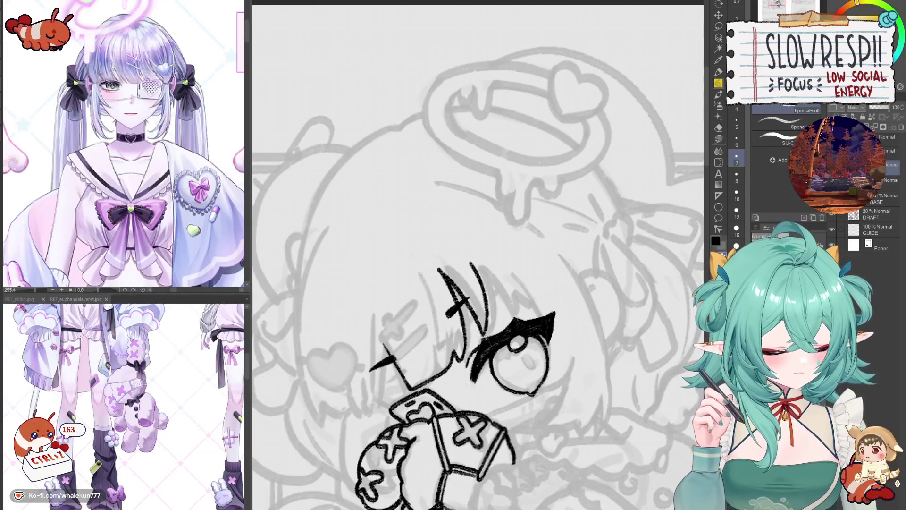
{"action": "key", "text": "h"}
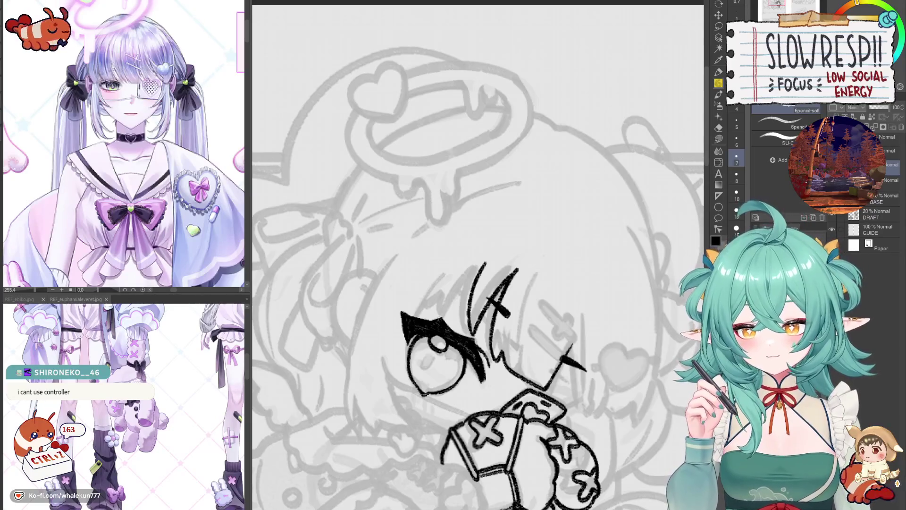
Zoom in on the eye and try a hair strand up from the eye corner, undoing it after a mirrored check.
{"action": "left_click_drag", "start_coordinate": [531, 369], "coordinate": [567, 326]}
{"action": "scroll", "coordinate": [496, 233], "scroll_direction": "up", "scroll_amount": 2}
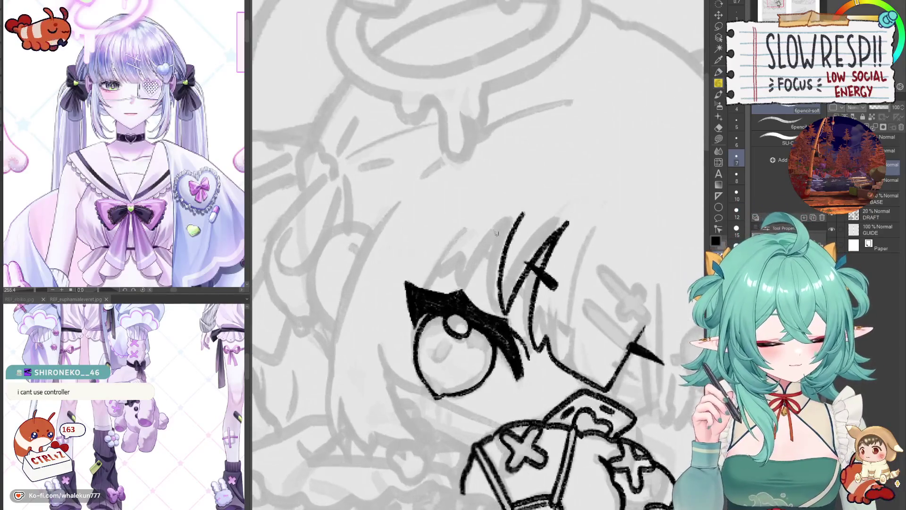
{"action": "key", "text": "ctrl+z"}
{"action": "mouse_move", "coordinate": [522, 216]}
{"action": "left_mouse_down"}
{"action": "mouse_move", "coordinate": [467, 290]}
{"action": "mouse_move", "coordinate": [472, 286]}
{"action": "left_mouse_up"}
{"action": "key", "text": "ctrl+z"}
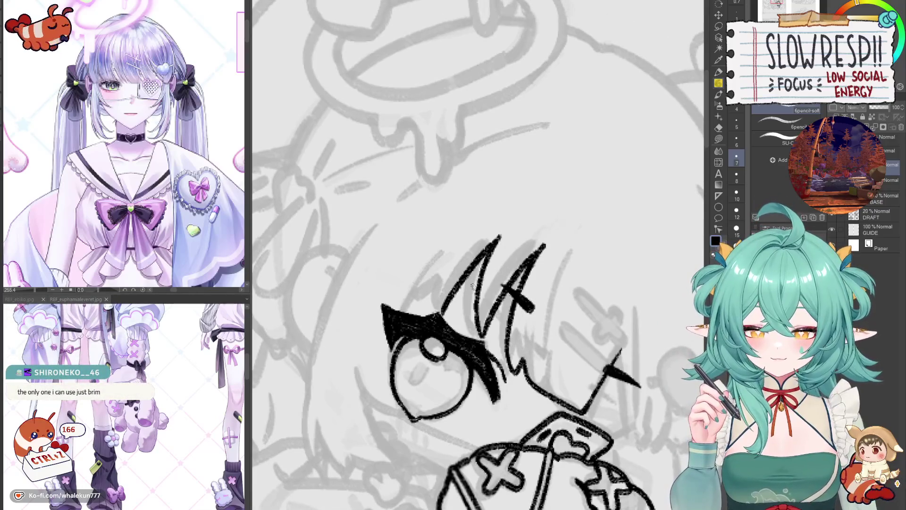
{"action": "key", "text": "h"}
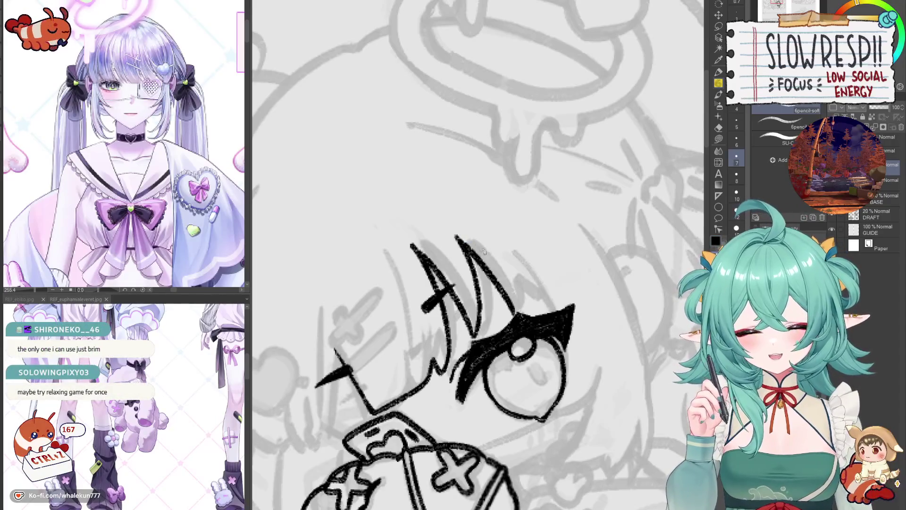
{"action": "key", "text": "h"}
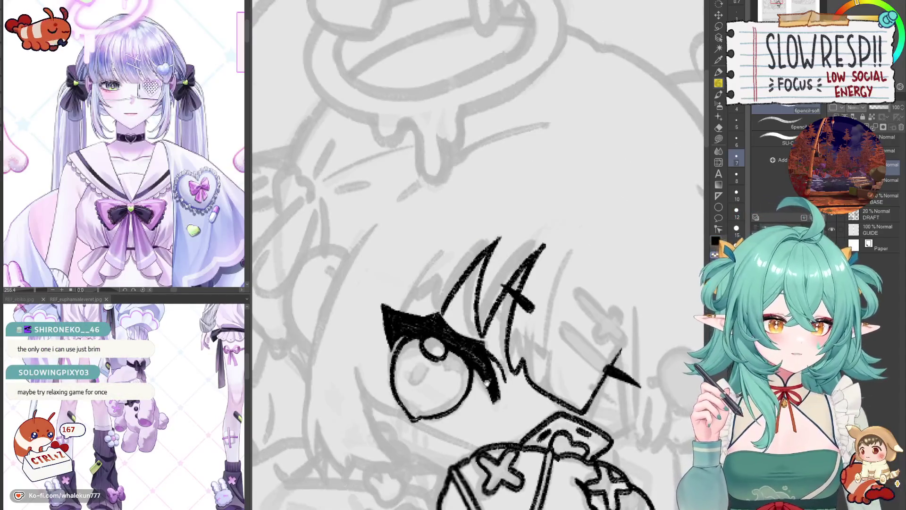
Add a short stroke near the eye and check it in the mirrored view.
{"action": "left_click_drag", "start_coordinate": [487, 383], "coordinate": [523, 406]}
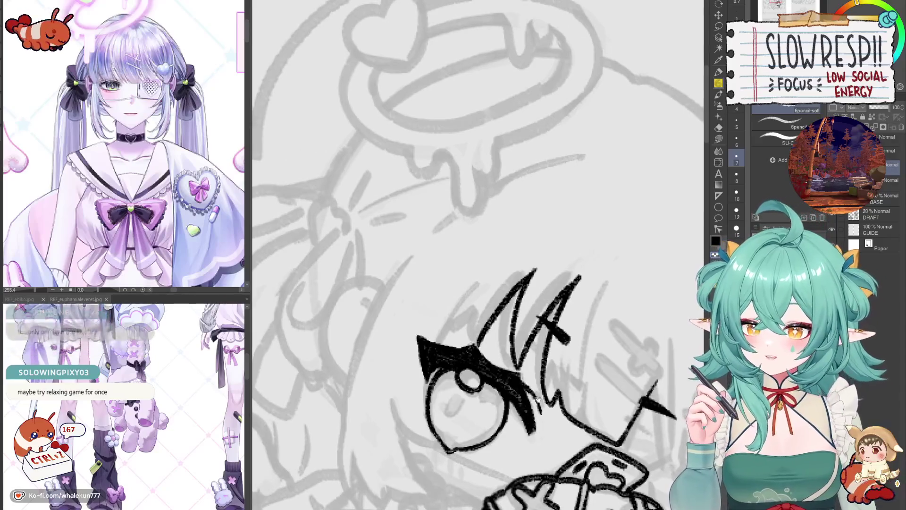
{"action": "left_click_drag", "start_coordinate": [522, 347], "coordinate": [538, 341]}
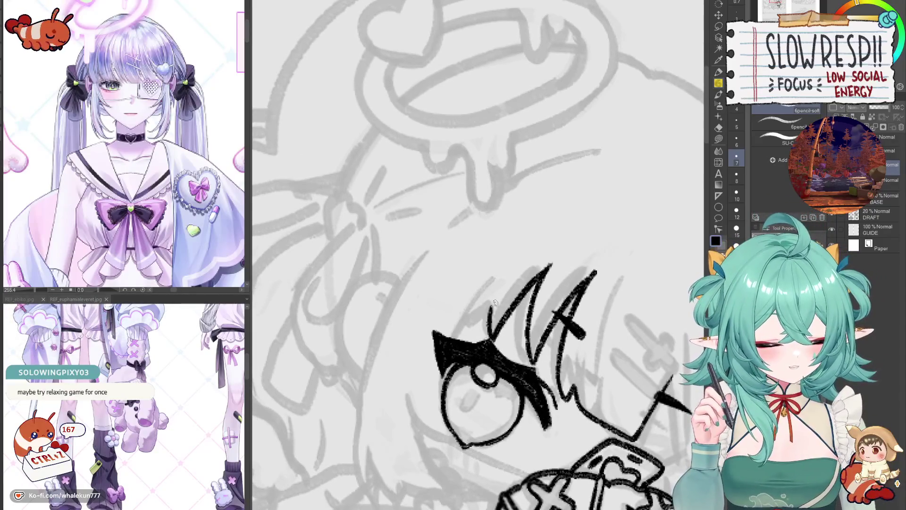
{"action": "key", "text": "h"}
{"action": "left_click_drag", "start_coordinate": [488, 278], "coordinate": [519, 286]}
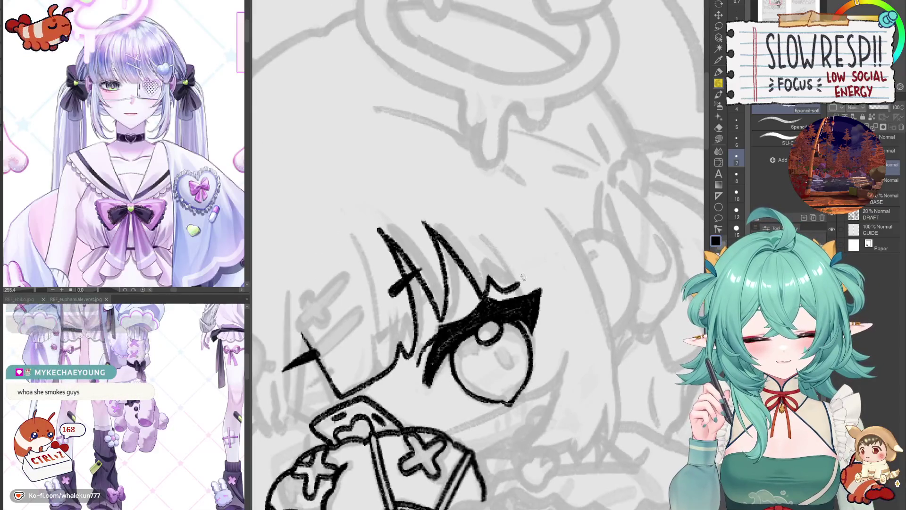
{"action": "key", "text": "h"}
{"action": "key", "text": "ctrl+0"}
{"action": "scroll", "coordinate": [477, 225], "scroll_direction": "up", "scroll_amount": 2}
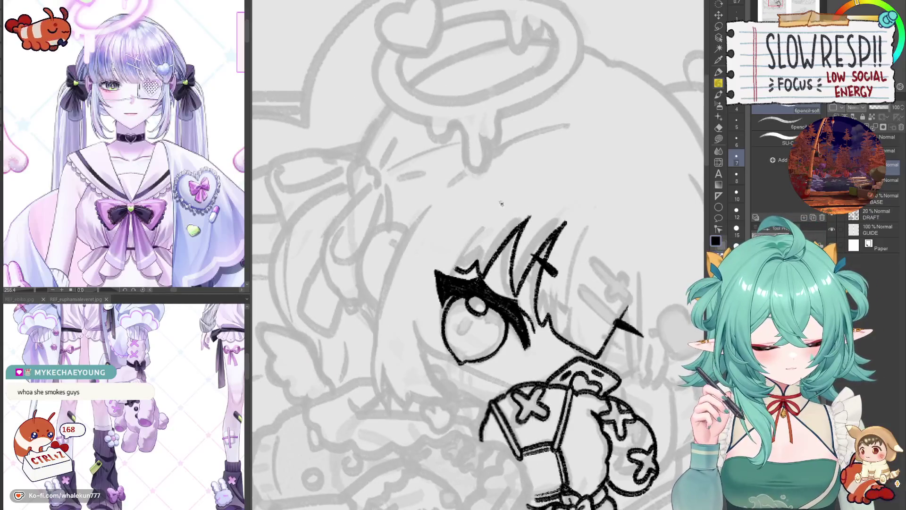
Try a long curved hair strand sweeping past the eye, then undo it after comparing mirrored.
{"action": "left_click_drag", "start_coordinate": [502, 198], "coordinate": [455, 278]}
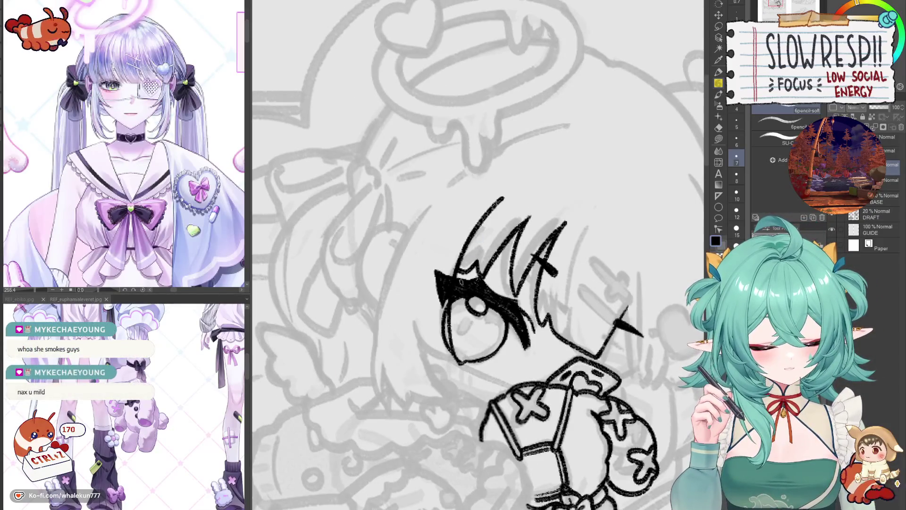
{"action": "key", "text": "ctrl+z"}
{"action": "mouse_move", "coordinate": [507, 204]}
{"action": "left_mouse_down"}
{"action": "mouse_move", "coordinate": [458, 265]}
{"action": "mouse_move", "coordinate": [451, 359]}
{"action": "left_mouse_up"}
{"action": "key", "text": "h"}
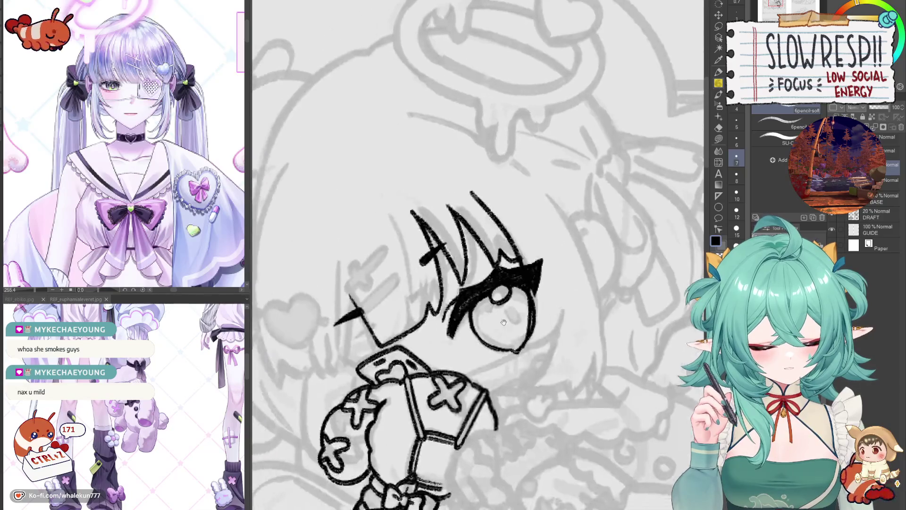
{"action": "key", "text": "h"}
{"action": "key", "text": "ctrl+z"}
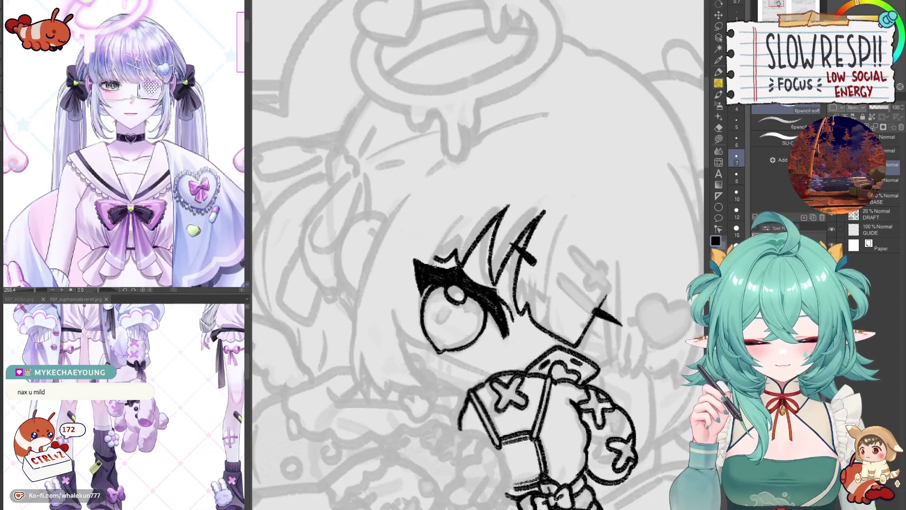
{"action": "key", "text": "h"}
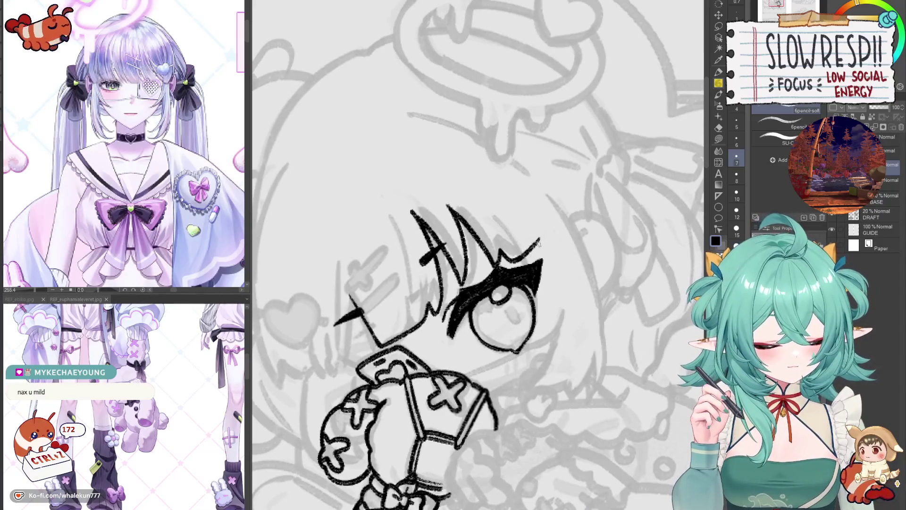
{"action": "key", "text": "h"}
Ink a thin bang stroke above the eye and a curved line along its outer side.
{"action": "mouse_move", "coordinate": [409, 238]}
{"action": "left_mouse_down"}
{"action": "mouse_move", "coordinate": [440, 258]}
{"action": "mouse_move", "coordinate": [474, 259]}
{"action": "left_mouse_up"}
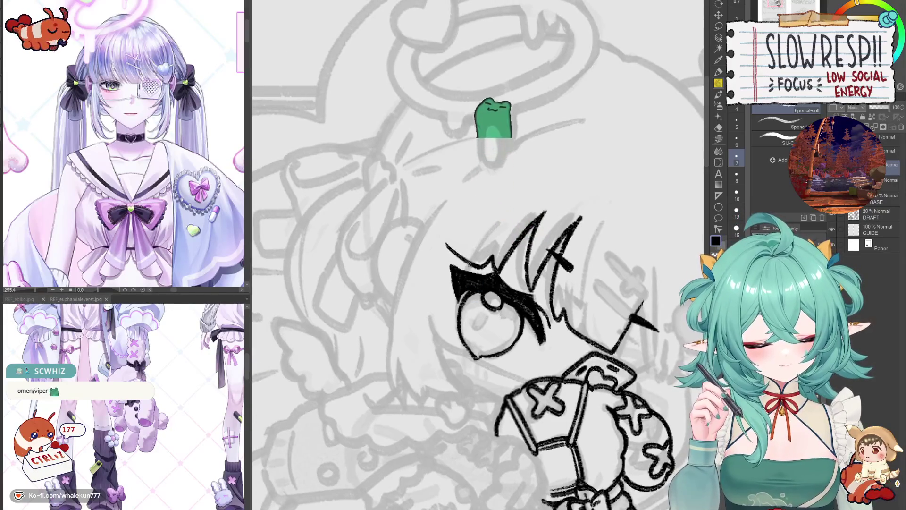
{"action": "left_click_drag", "start_coordinate": [430, 319], "coordinate": [460, 355]}
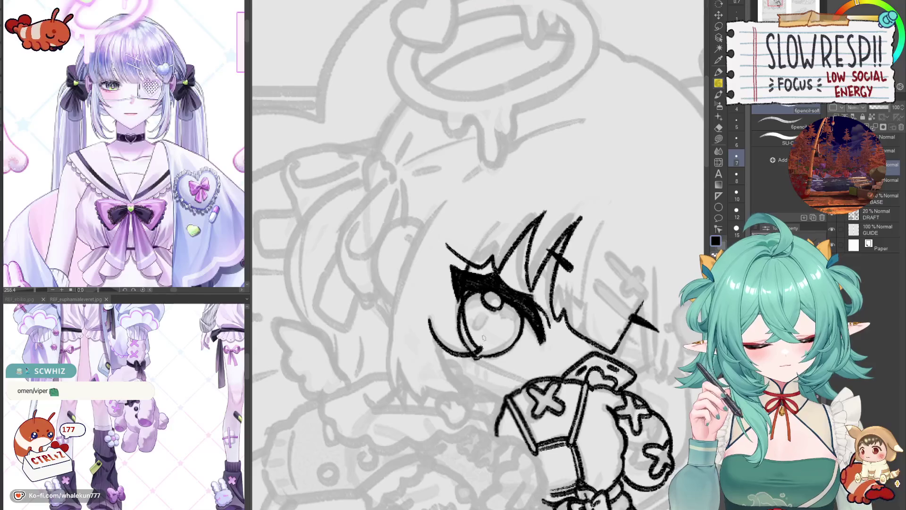
{"action": "key", "text": "h"}
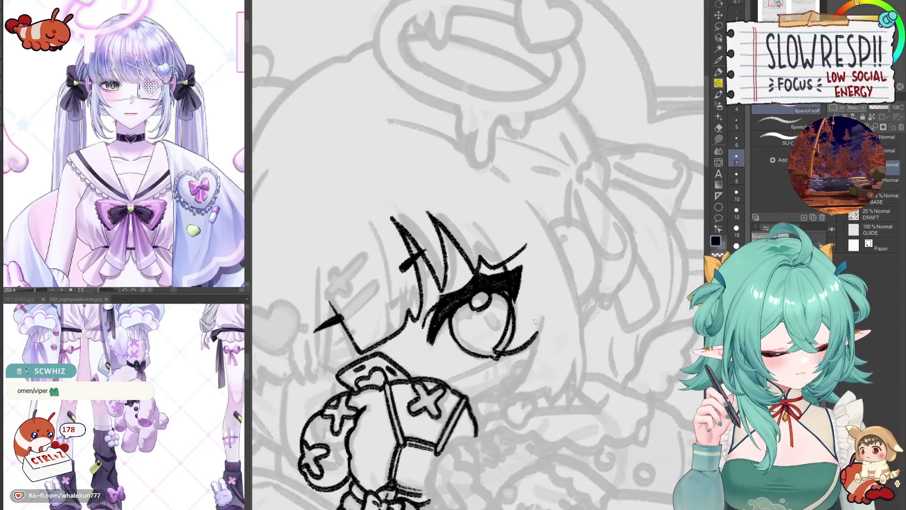
{"action": "key", "text": "h"}
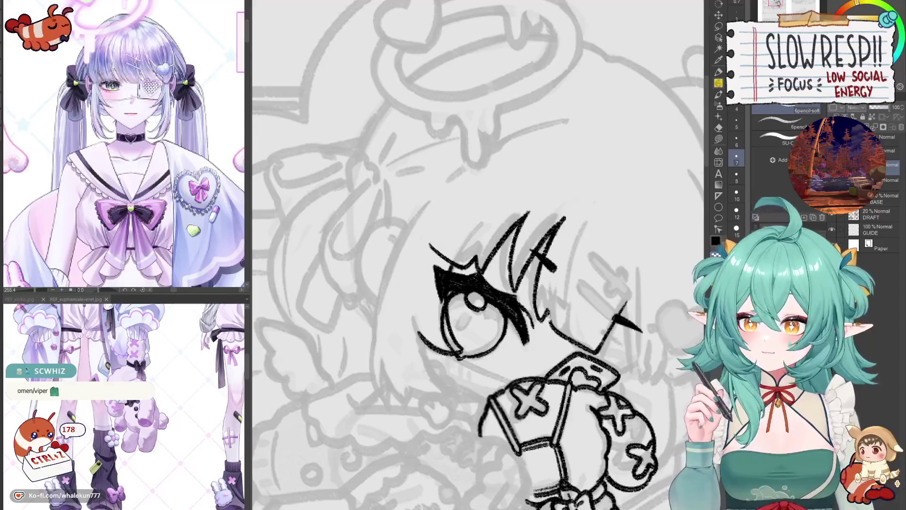
{"action": "left_click_drag", "start_coordinate": [567, 291], "coordinate": [552, 300]}
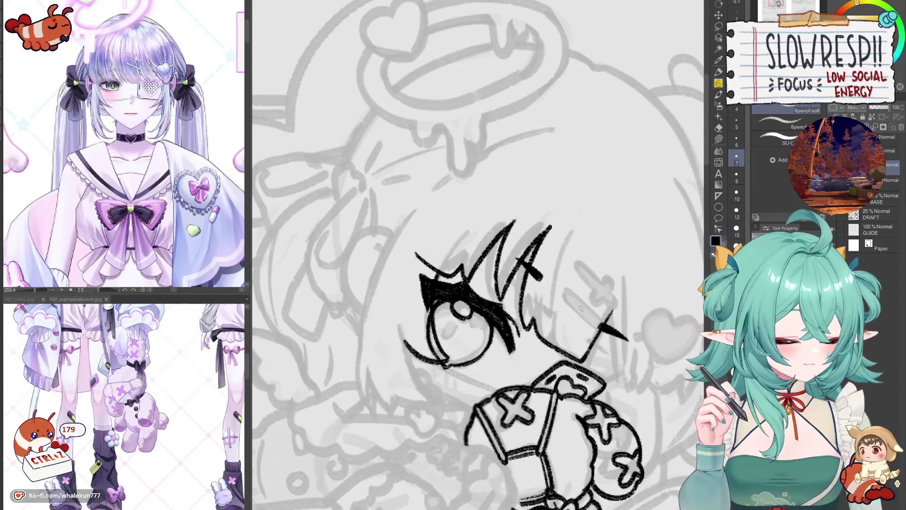
{"action": "key", "text": "h"}
{"action": "key", "text": "h"}
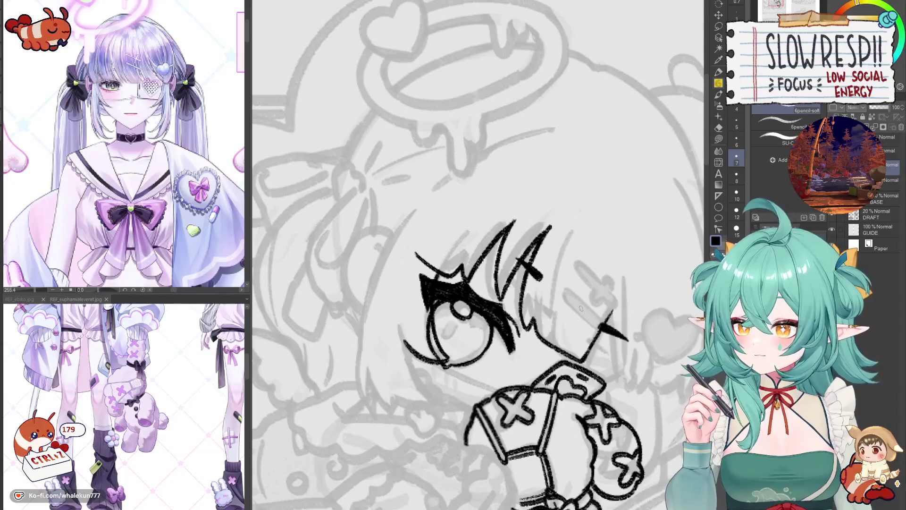
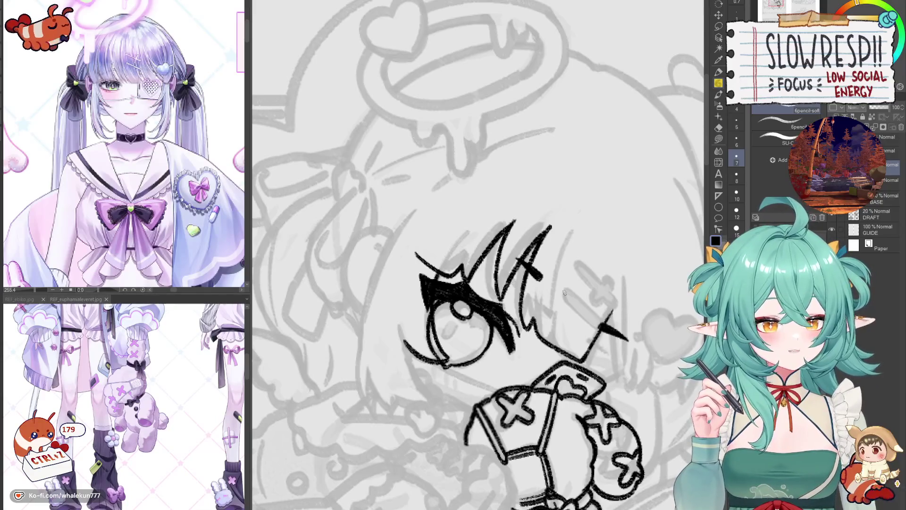
Check the eye area in a mirrored view and undo stray strokes beside the eye.
{"action": "mouse_move", "coordinate": [565, 292]}
{"action": "left_mouse_down"}
{"action": "mouse_move", "coordinate": [491, 281]}
{"action": "mouse_move", "coordinate": [536, 375]}
{"action": "mouse_move", "coordinate": [554, 300]}
{"action": "left_mouse_up"}
{"action": "key", "text": "h"}
{"action": "key", "text": "h"}
{"action": "key", "text": "h"}
{"action": "key", "text": "h"}
{"action": "left_click_drag", "start_coordinate": [456, 266], "coordinate": [468, 268]}
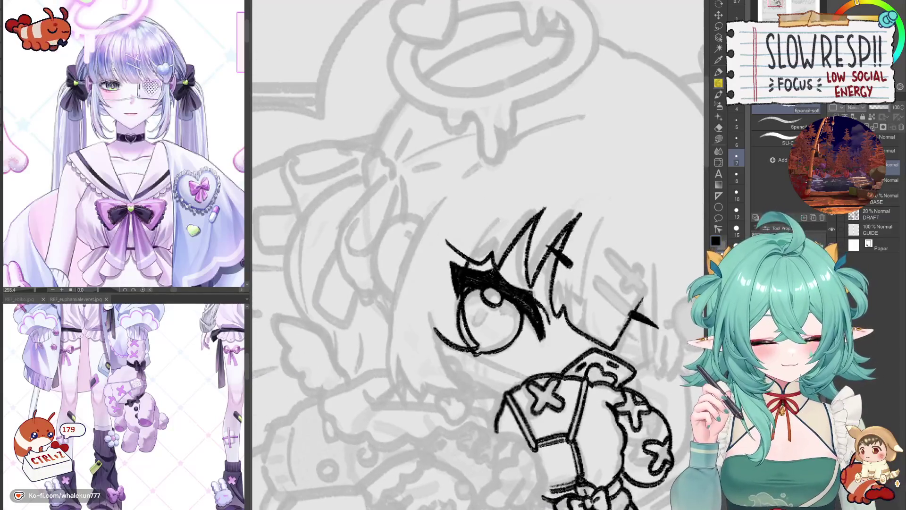
{"action": "key", "text": "ctrl+z"}
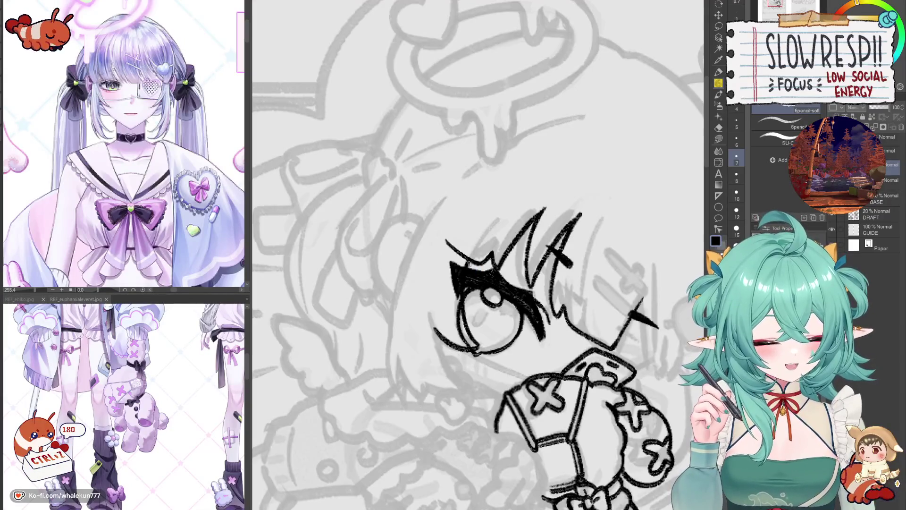
{"action": "key", "text": "ctrl+z"}
{"action": "key", "text": "h"}
{"action": "mouse_move", "coordinate": [518, 324]}
{"action": "left_mouse_down"}
{"action": "mouse_move", "coordinate": [528, 267]}
{"action": "mouse_move", "coordinate": [516, 315]}
{"action": "left_mouse_up"}
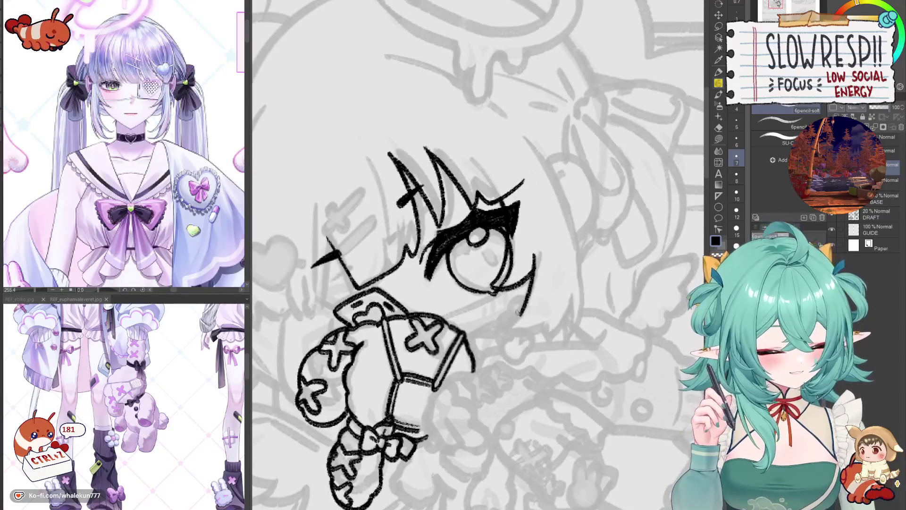
{"action": "key", "text": "ctrl+z"}
{"action": "left_click_drag", "start_coordinate": [541, 248], "coordinate": [522, 306]}
{"action": "key", "text": "ctrl+z"}
Ink the curved hair strand at the eye's right edge, hooking it past the eye.
{"action": "key", "text": "ctrl+z"}
{"action": "mouse_move", "coordinate": [541, 255]}
{"action": "left_mouse_down"}
{"action": "mouse_move", "coordinate": [504, 334]}
{"action": "mouse_move", "coordinate": [517, 315]}
{"action": "mouse_move", "coordinate": [512, 323]}
{"action": "left_mouse_up"}
{"action": "key", "text": "ctrl+z"}
{"action": "key", "text": "ctrl+z"}
{"action": "key", "text": "ctrl+z"}
{"action": "mouse_move", "coordinate": [541, 255]}
{"action": "left_mouse_down"}
{"action": "mouse_move", "coordinate": [496, 327]}
{"action": "mouse_move", "coordinate": [552, 325]}
{"action": "left_mouse_up"}
{"action": "key", "text": "ctrl+z"}
{"action": "key", "text": "ctrl+z"}
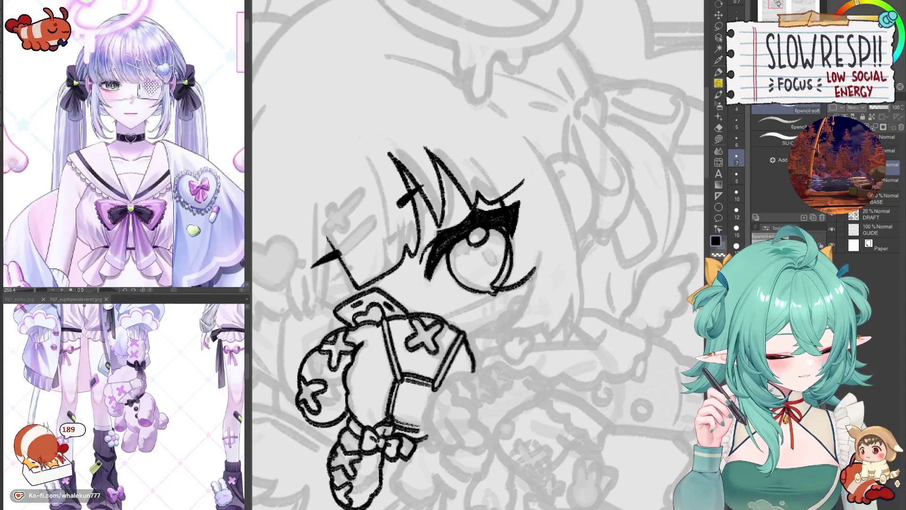
{"action": "mouse_move", "coordinate": [540, 250]}
{"action": "left_mouse_down"}
{"action": "mouse_move", "coordinate": [498, 331]}
{"action": "mouse_move", "coordinate": [546, 328]}
{"action": "left_mouse_up"}
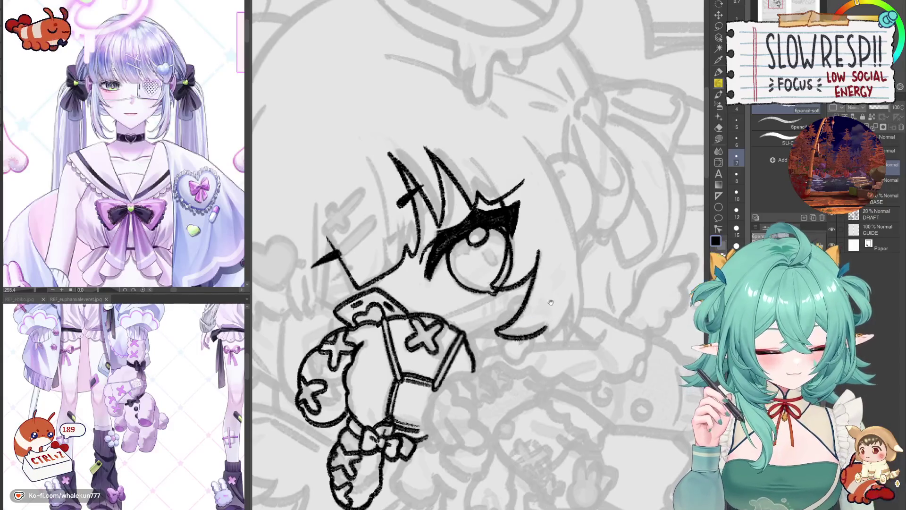
{"action": "left_click_drag", "start_coordinate": [545, 292], "coordinate": [530, 338]}
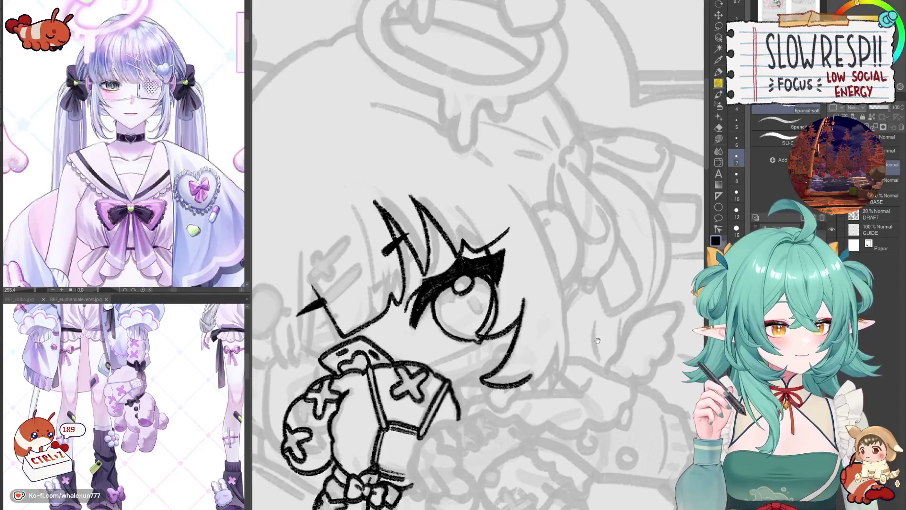
Erase parts of the heavy black stroke above the eye to thin it.
{"action": "mouse_move", "coordinate": [596, 338]}
{"action": "left_mouse_down"}
{"action": "mouse_move", "coordinate": [591, 381]}
{"action": "mouse_move", "coordinate": [594, 346]}
{"action": "left_mouse_up"}
{"action": "key", "text": "h"}
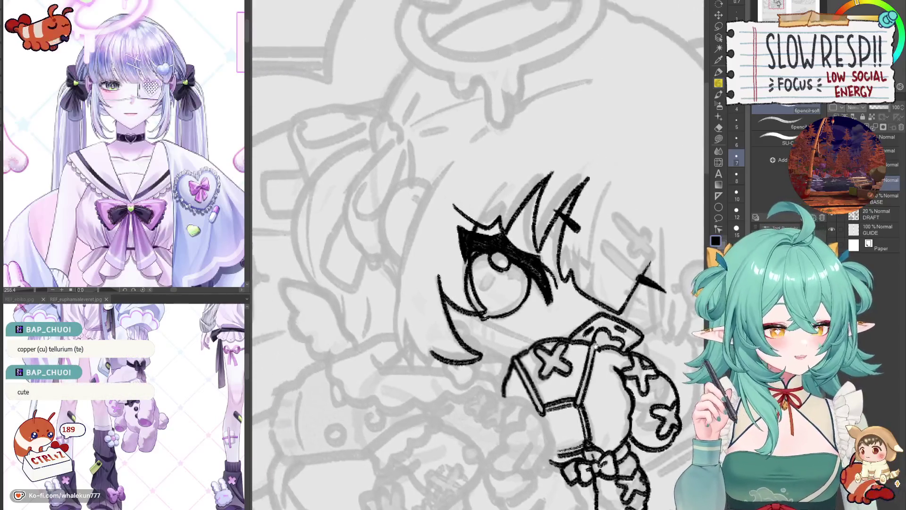
{"action": "mouse_move", "coordinate": [480, 222]}
{"action": "left_mouse_down"}
{"action": "mouse_move", "coordinate": [468, 269]}
{"action": "mouse_move", "coordinate": [471, 233]}
{"action": "mouse_move", "coordinate": [473, 251]}
{"action": "left_mouse_up"}
{"action": "left_click_drag", "start_coordinate": [478, 220], "coordinate": [475, 292]}
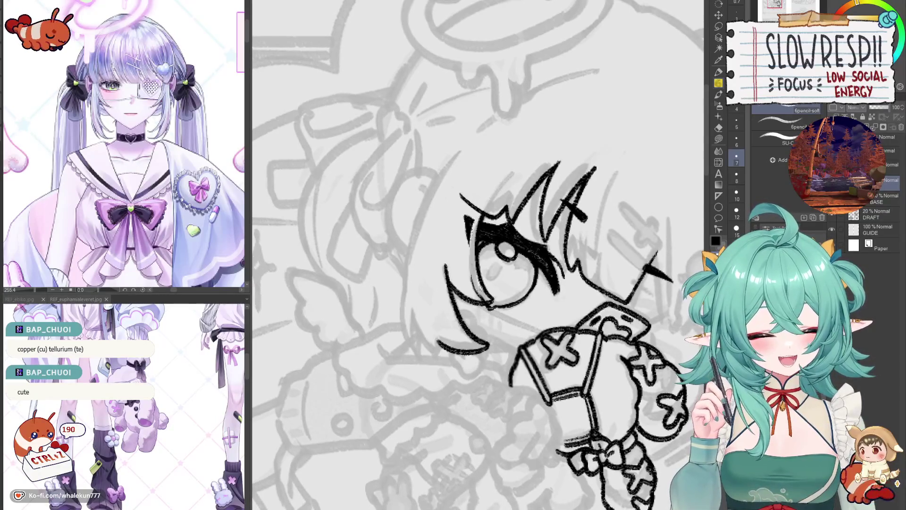
{"action": "key", "text": "e"}
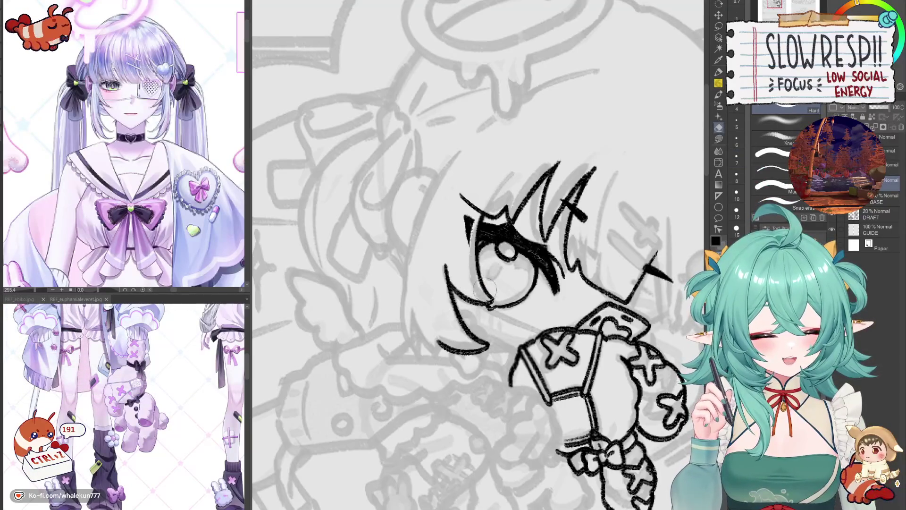
{"action": "scroll", "coordinate": [491, 279], "scroll_direction": "up", "scroll_amount": 1}
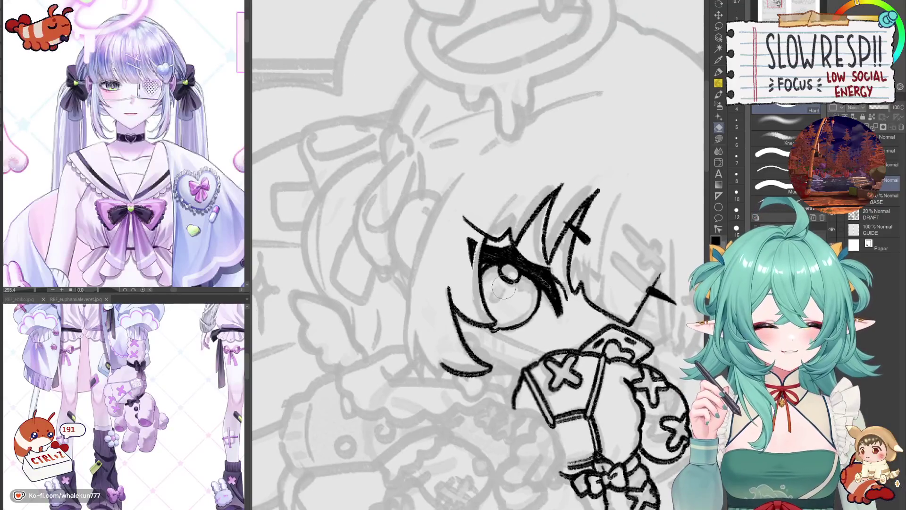
{"action": "scroll", "coordinate": [486, 286], "scroll_direction": "up", "scroll_amount": 1}
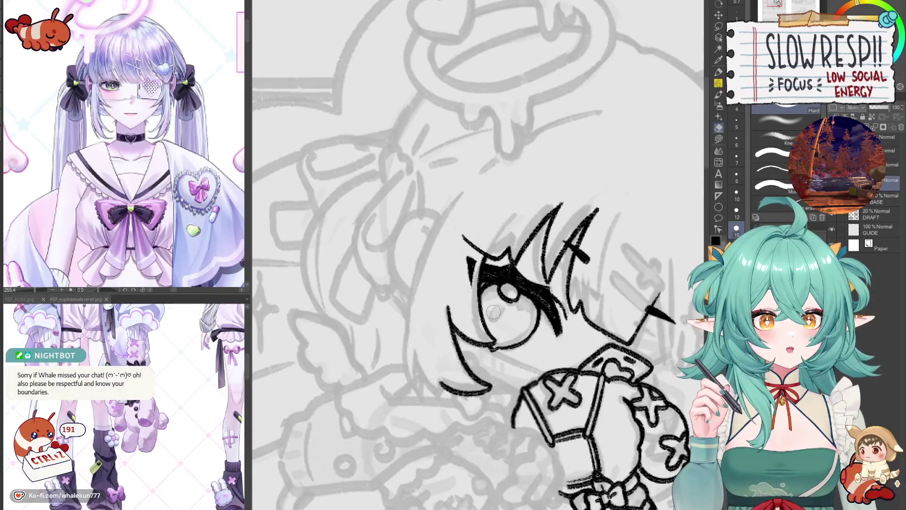
{"action": "left_click", "coordinate": [719, 95]}
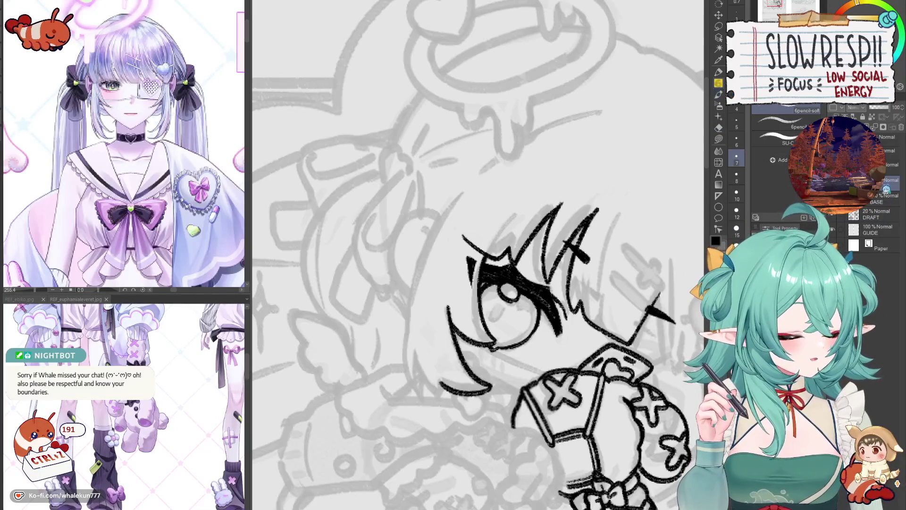
{"action": "mouse_move", "coordinate": [585, 410]}
{"action": "left_mouse_down"}
{"action": "mouse_move", "coordinate": [592, 349]}
{"action": "mouse_move", "coordinate": [601, 386]}
{"action": "left_mouse_up"}
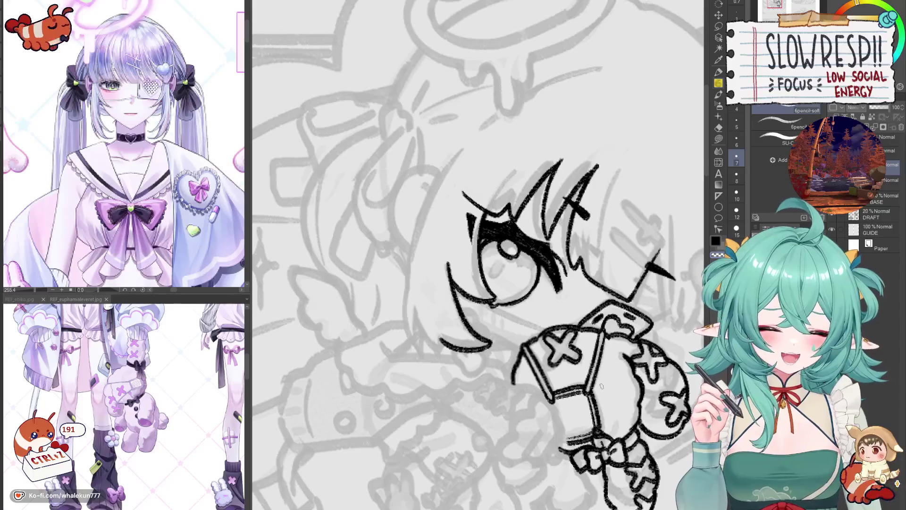
{"action": "left_click_drag", "start_coordinate": [602, 386], "coordinate": [634, 336]}
Remove the short stroke right of the eye and reframe the mirrored face view.
{"action": "key", "text": "h"}
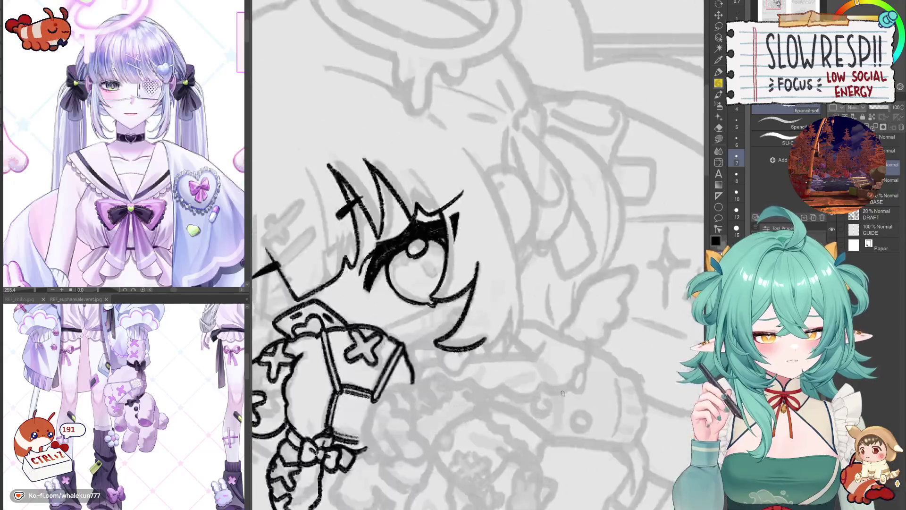
{"action": "mouse_move", "coordinate": [569, 351]}
{"action": "left_mouse_down"}
{"action": "mouse_move", "coordinate": [559, 379]}
{"action": "mouse_move", "coordinate": [602, 379]}
{"action": "left_mouse_up"}
{"action": "left_click_drag", "start_coordinate": [504, 237], "coordinate": [507, 283]}
{"action": "key", "text": "ctrl+z"}
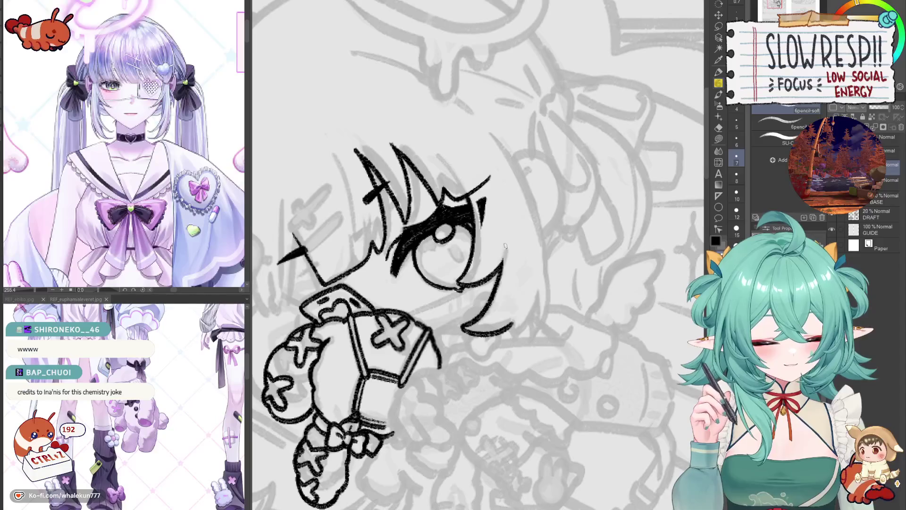
{"action": "mouse_move", "coordinate": [503, 258]}
{"action": "left_mouse_down"}
{"action": "mouse_move", "coordinate": [507, 282]}
{"action": "mouse_move", "coordinate": [541, 316]}
{"action": "mouse_move", "coordinate": [558, 359]}
{"action": "mouse_move", "coordinate": [456, 280]}
{"action": "left_mouse_up"}
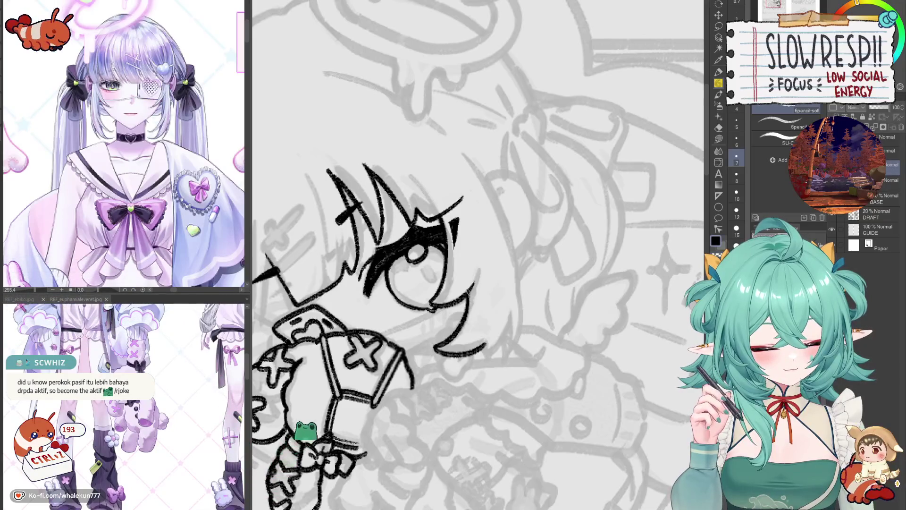
{"action": "left_click_drag", "start_coordinate": [474, 283], "coordinate": [472, 328]}
{"action": "key", "text": "h"}
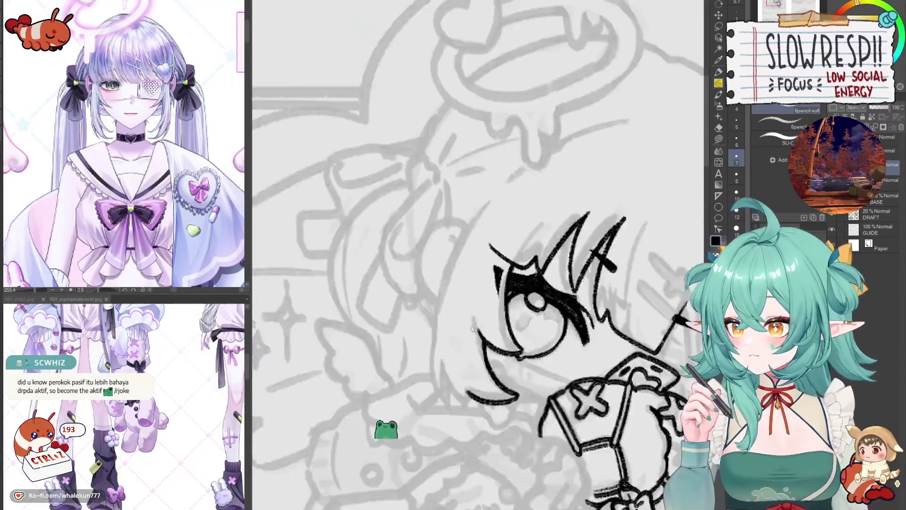
{"action": "key", "text": "h"}
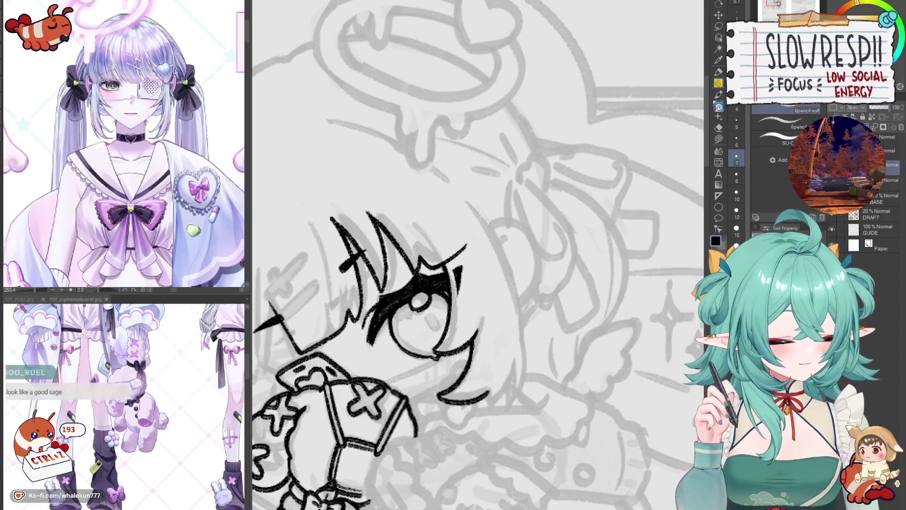
{"action": "mouse_move", "coordinate": [555, 419]}
{"action": "left_mouse_down"}
{"action": "mouse_move", "coordinate": [584, 387]}
{"action": "mouse_move", "coordinate": [631, 358]}
{"action": "mouse_move", "coordinate": [591, 368]}
{"action": "mouse_move", "coordinate": [600, 378]}
{"action": "left_mouse_up"}
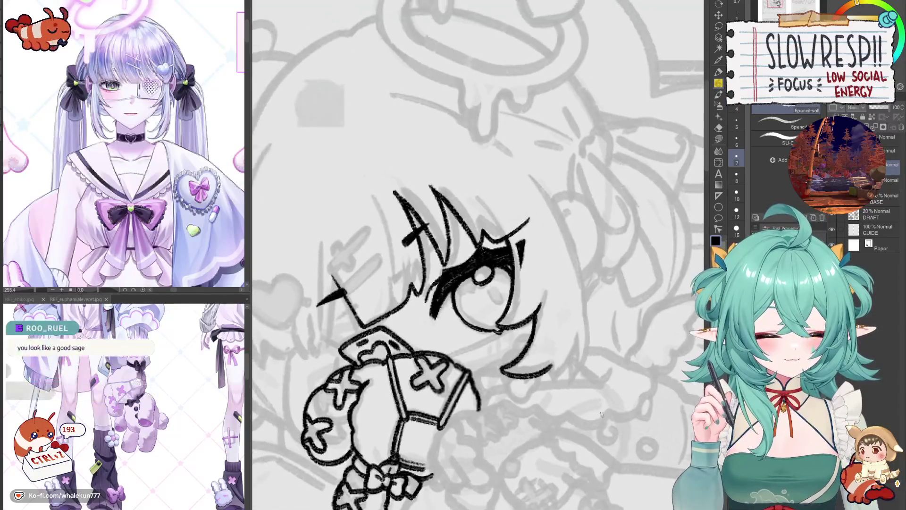
{"action": "key", "text": "h"}
{"action": "key", "text": "h"}
{"action": "key", "text": "h"}
{"action": "key", "text": "h"}
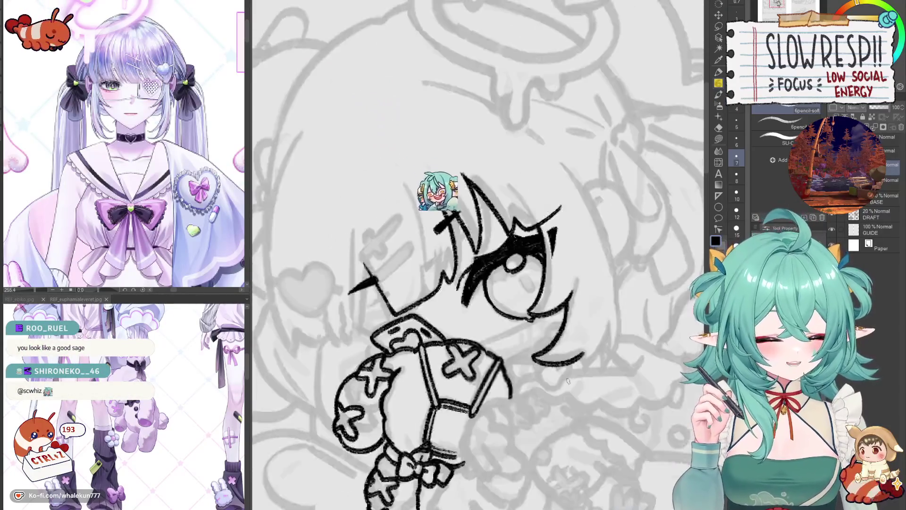
{"action": "left_click_drag", "start_coordinate": [568, 381], "coordinate": [551, 360]}
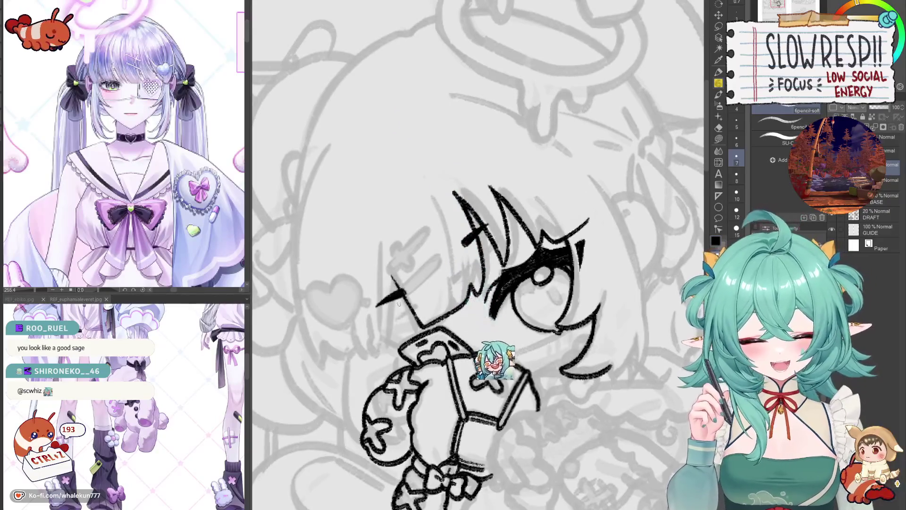
Try short strokes below the eye and beneath the ear, redrawing the ear stroke.
{"action": "left_click_drag", "start_coordinate": [398, 298], "coordinate": [401, 345]}
{"action": "key", "text": "ctrl+z"}
{"action": "key", "text": "ctrl+z"}
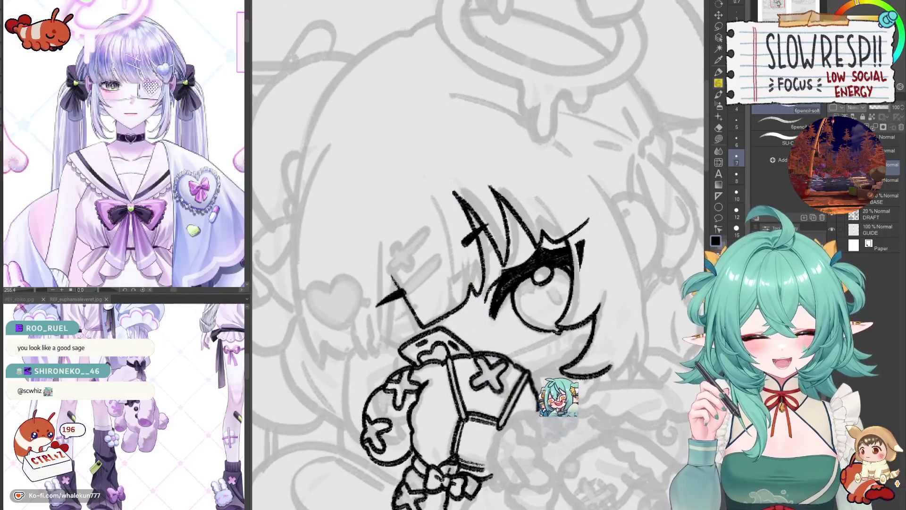
{"action": "mouse_move", "coordinate": [398, 298]}
{"action": "left_mouse_down"}
{"action": "mouse_move", "coordinate": [394, 352]}
{"action": "mouse_move", "coordinate": [429, 308]}
{"action": "left_mouse_up"}
{"action": "key", "text": "ctrl+z"}
{"action": "key", "text": "h"}
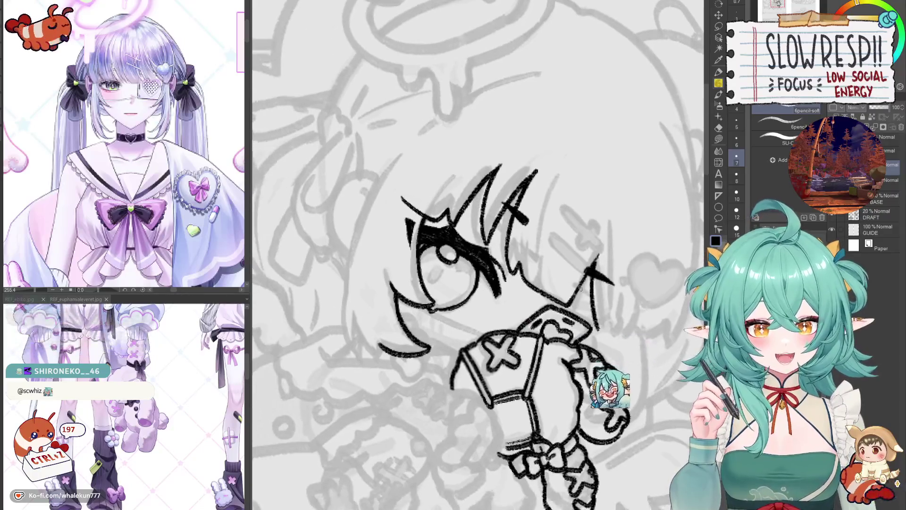
{"action": "key", "text": "ctrl+z"}
{"action": "key", "text": "ctrl+z"}
{"action": "left_click_drag", "start_coordinate": [596, 280], "coordinate": [590, 325]}
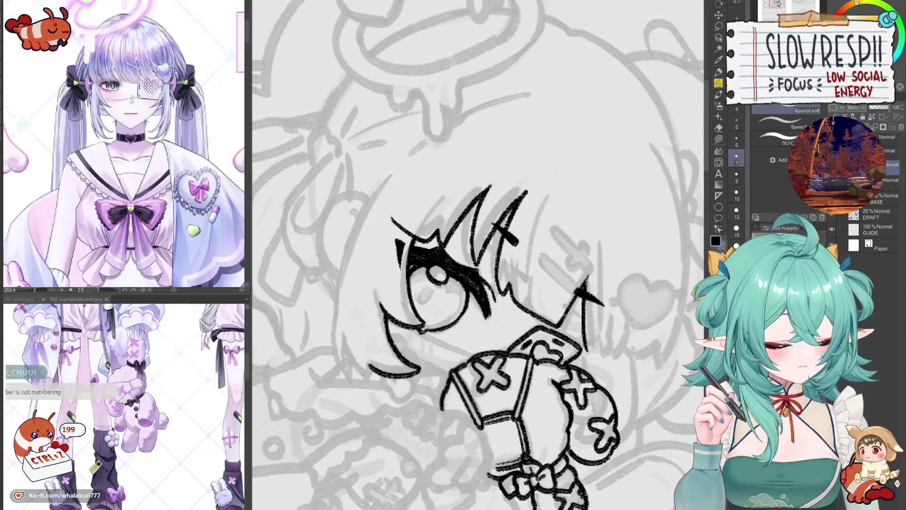
{"action": "key", "text": "ctrl+z"}
{"action": "key", "text": "ctrl+z"}
{"action": "left_click_drag", "start_coordinate": [585, 280], "coordinate": [584, 350]}
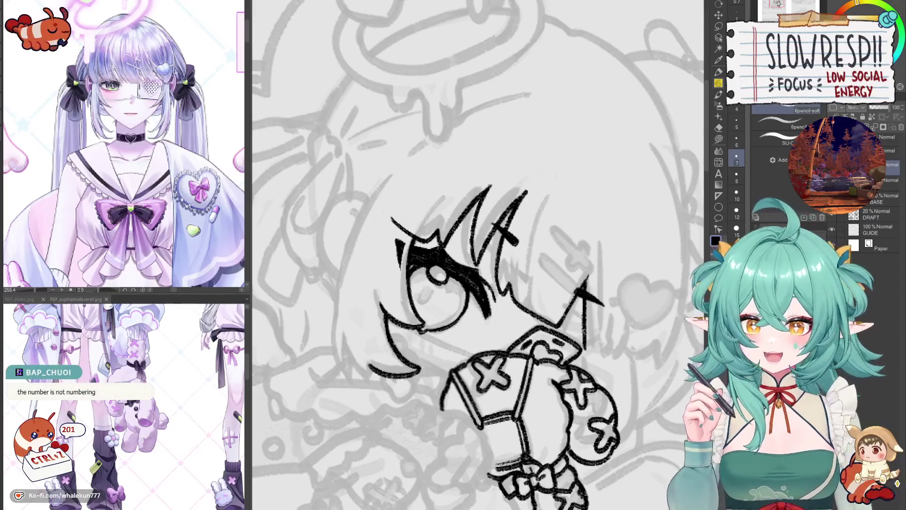
Draw the long outer hair line beside the face, retrying it after an undo.
{"action": "key", "text": "h"}
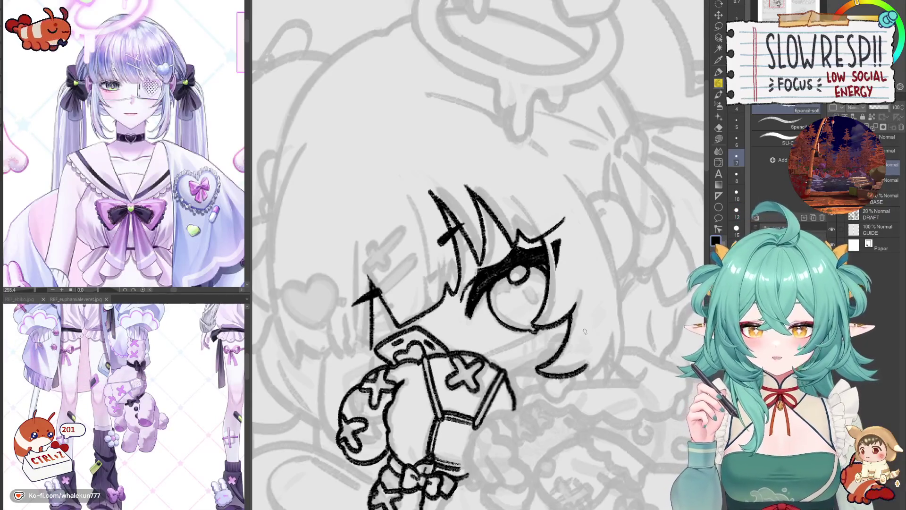
{"action": "mouse_move", "coordinate": [585, 331]}
{"action": "left_mouse_down"}
{"action": "mouse_move", "coordinate": [599, 311]}
{"action": "mouse_move", "coordinate": [539, 271]}
{"action": "left_mouse_up"}
{"action": "key", "text": "h"}
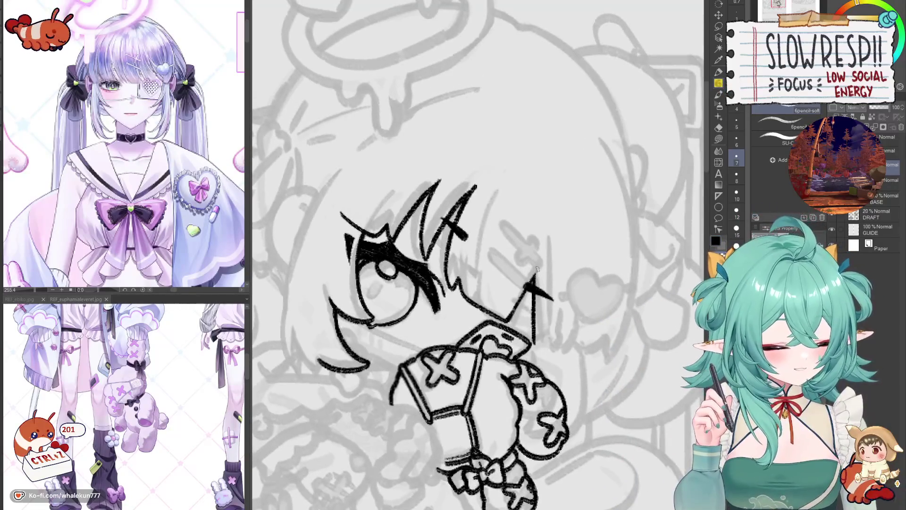
{"action": "mouse_move", "coordinate": [550, 308]}
{"action": "left_mouse_down"}
{"action": "mouse_move", "coordinate": [544, 297]}
{"action": "mouse_move", "coordinate": [527, 337]}
{"action": "left_mouse_up"}
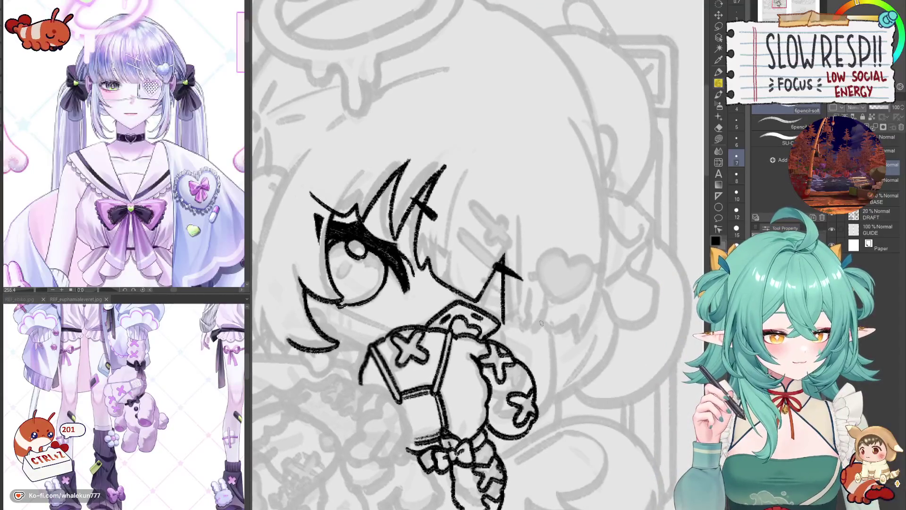
{"action": "key", "text": "h"}
{"action": "left_click_drag", "start_coordinate": [527, 371], "coordinate": [581, 363]}
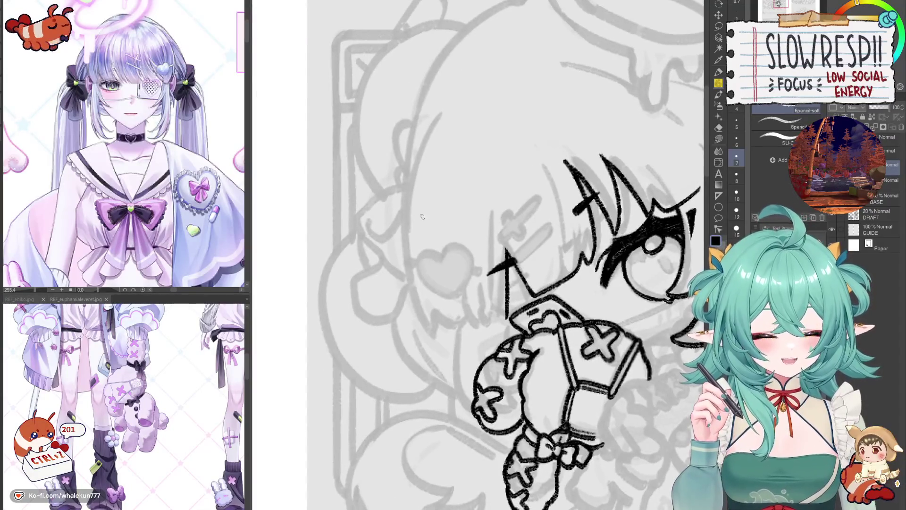
{"action": "key", "text": "ctrl+z"}
{"action": "mouse_move", "coordinate": [439, 114]}
{"action": "left_mouse_down"}
{"action": "mouse_move", "coordinate": [406, 346]}
{"action": "mouse_move", "coordinate": [417, 158]}
{"action": "mouse_move", "coordinate": [403, 332]}
{"action": "left_mouse_up"}
{"action": "key", "text": "ctrl+z"}
{"action": "key", "text": "ctrl+z"}
{"action": "key", "text": "h"}
{"action": "mouse_move", "coordinate": [484, 357]}
{"action": "left_mouse_down"}
{"action": "mouse_move", "coordinate": [515, 316]}
{"action": "mouse_move", "coordinate": [574, 307]}
{"action": "mouse_move", "coordinate": [573, 325]}
{"action": "left_mouse_up"}
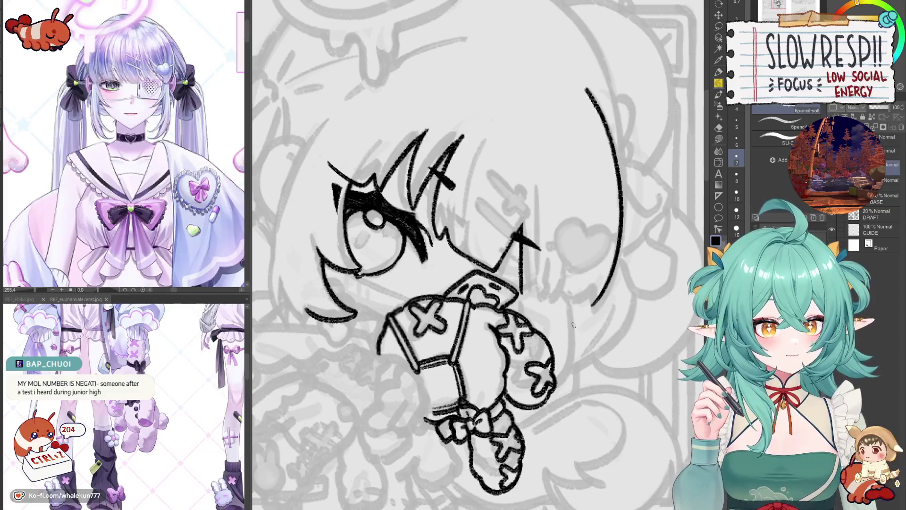
Redraw the hair line's lower tail, ending it in a hooked tip near the cheek.
{"action": "left_click_drag", "start_coordinate": [579, 346], "coordinate": [583, 359]}
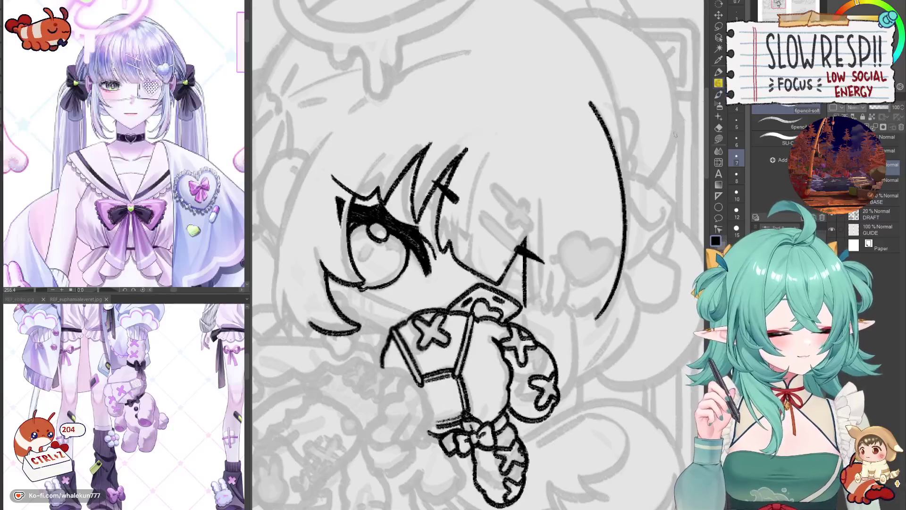
{"action": "left_click_drag", "start_coordinate": [576, 363], "coordinate": [577, 332]}
{"action": "key", "text": "h"}
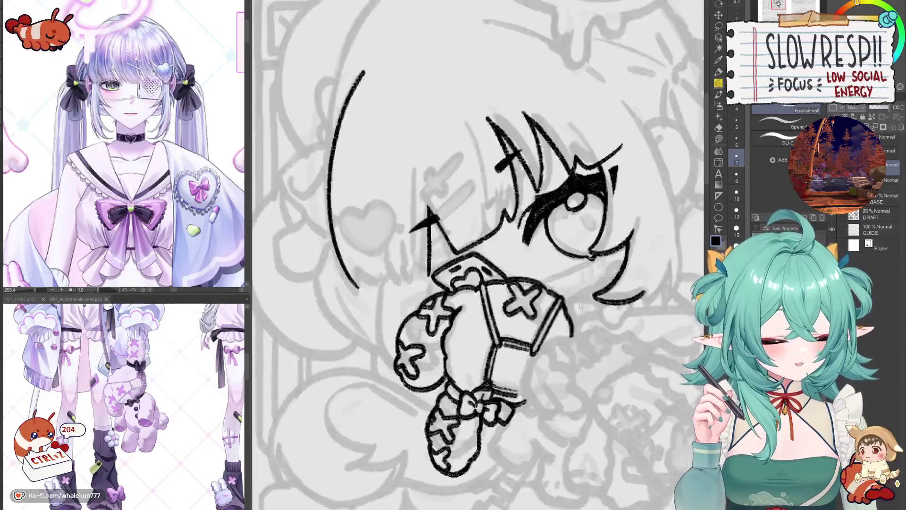
{"action": "key", "text": "h"}
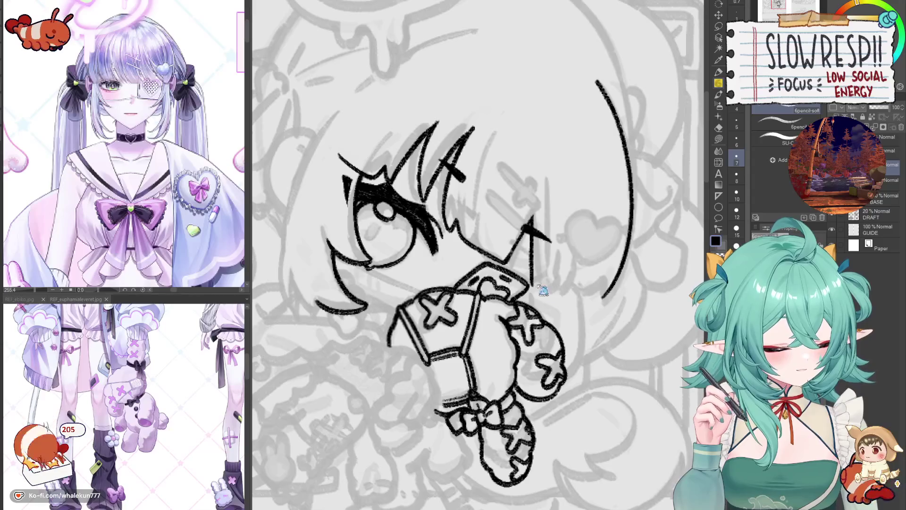
{"action": "key", "text": "h"}
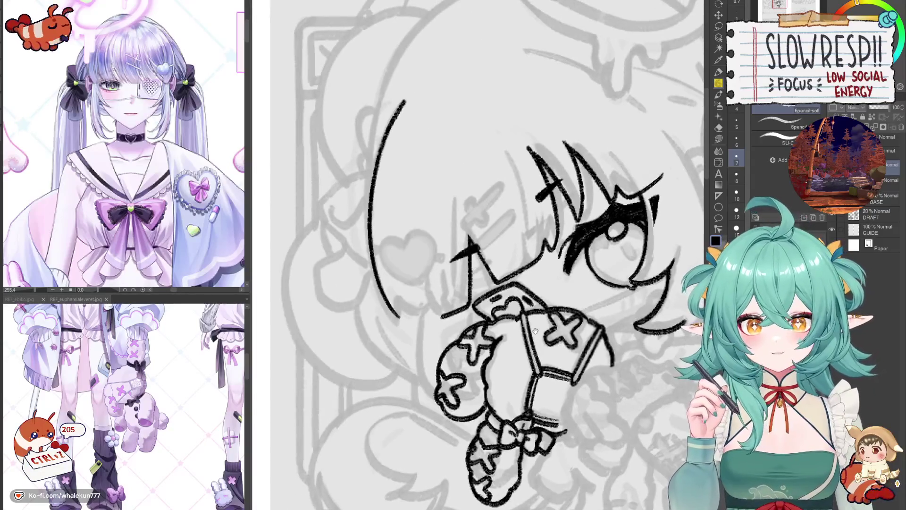
{"action": "mouse_move", "coordinate": [481, 321]}
{"action": "left_mouse_down"}
{"action": "mouse_move", "coordinate": [448, 325]}
{"action": "mouse_move", "coordinate": [494, 334]}
{"action": "left_mouse_up"}
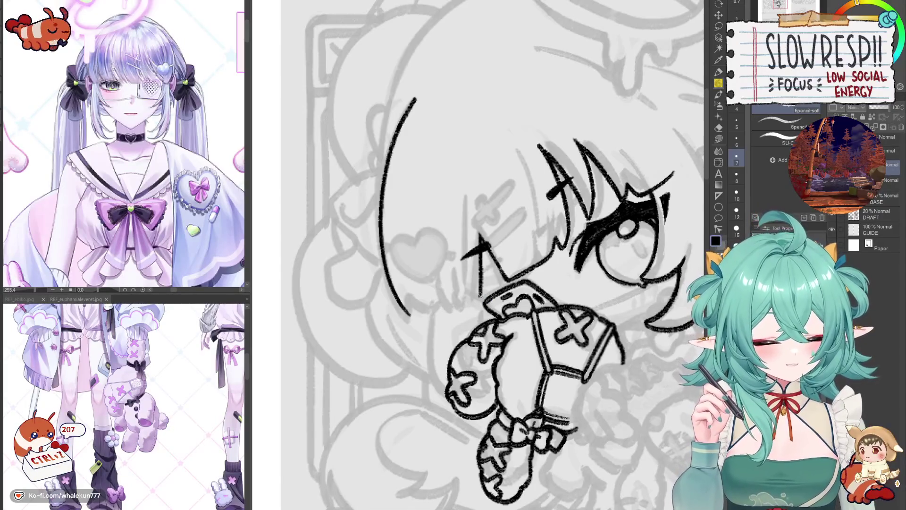
{"action": "mouse_move", "coordinate": [481, 292]}
{"action": "left_mouse_down"}
{"action": "mouse_move", "coordinate": [465, 307]}
{"action": "mouse_move", "coordinate": [508, 313]}
{"action": "mouse_move", "coordinate": [532, 290]}
{"action": "mouse_move", "coordinate": [534, 330]}
{"action": "mouse_move", "coordinate": [545, 331]}
{"action": "left_mouse_up"}
{"action": "key", "text": "h"}
{"action": "key", "text": "ctrl+z"}
{"action": "key", "text": "ctrl+z"}
{"action": "key", "text": "ctrl+z"}
{"action": "key", "text": "ctrl+z"}
{"action": "mouse_move", "coordinate": [528, 293]}
{"action": "left_mouse_down"}
{"action": "mouse_move", "coordinate": [533, 326]}
{"action": "mouse_move", "coordinate": [554, 333]}
{"action": "left_mouse_up"}
{"action": "key", "text": "ctrl+z"}
{"action": "mouse_move", "coordinate": [529, 292]}
{"action": "left_mouse_down"}
{"action": "mouse_move", "coordinate": [528, 323]}
{"action": "mouse_move", "coordinate": [546, 330]}
{"action": "mouse_move", "coordinate": [573, 297]}
{"action": "left_mouse_up"}
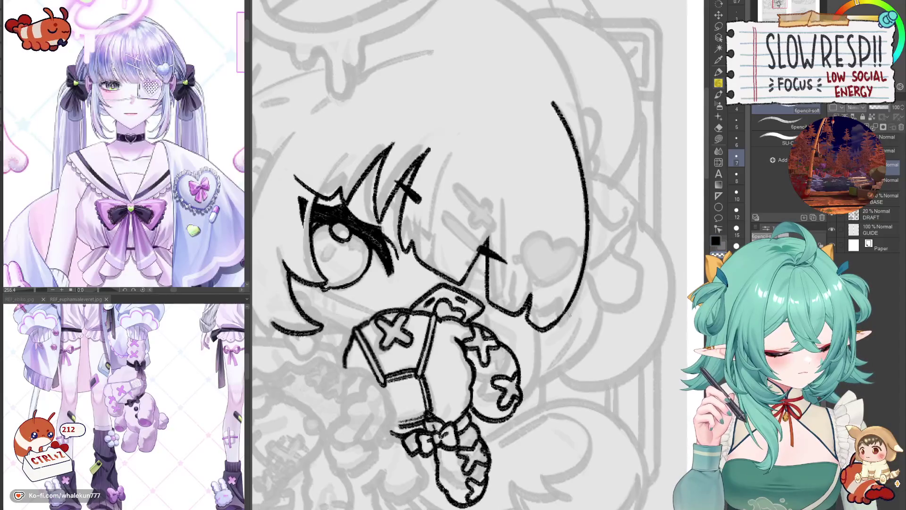
Zoom out to review the whole banner page, then pan back to the hair.
{"action": "key", "text": "h"}
{"action": "key", "text": "h"}
{"action": "key", "text": "ctrl+minus"}
{"action": "key", "text": "ctrl+minus"}
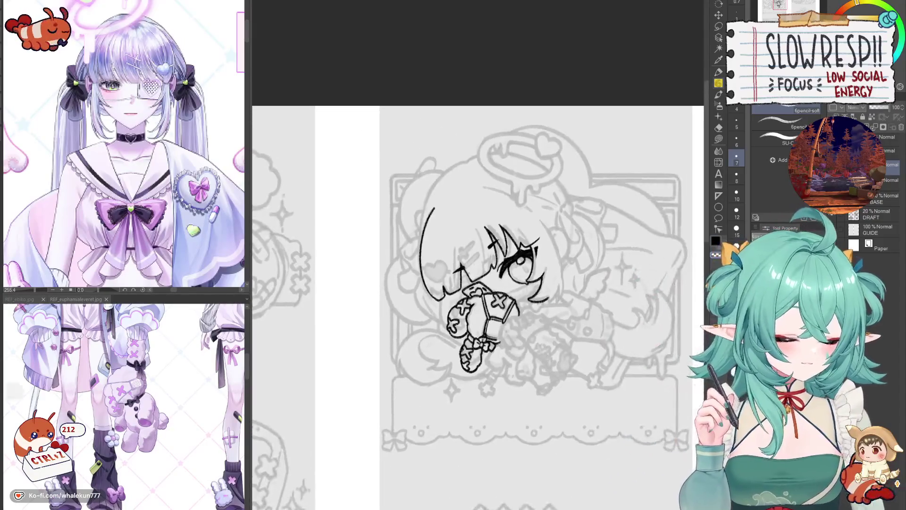
{"action": "scroll", "coordinate": [519, 291], "scroll_direction": "up", "scroll_amount": 5}
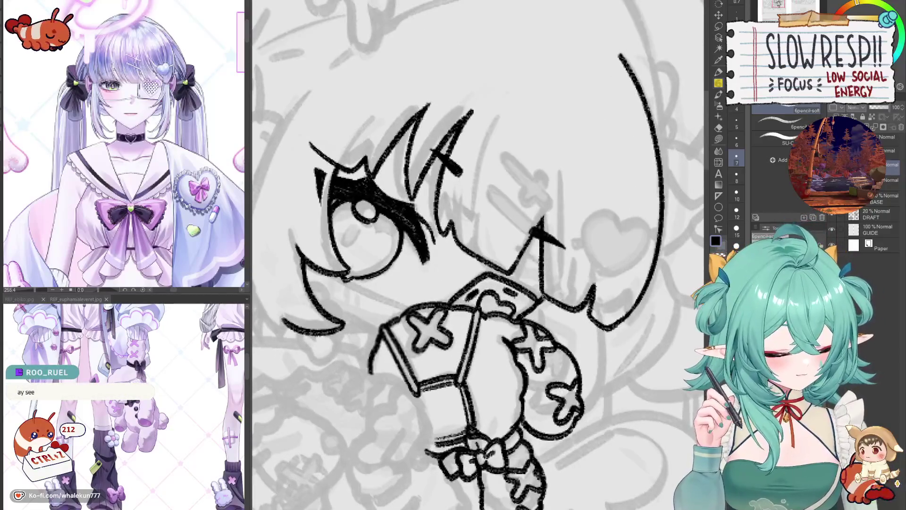
{"action": "scroll", "coordinate": [549, 294], "scroll_direction": "up", "scroll_amount": 2}
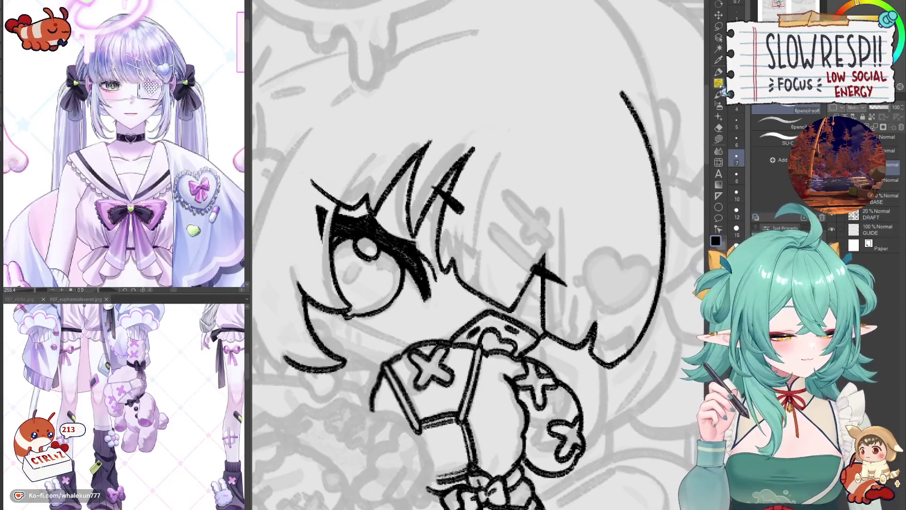
{"action": "left_click_drag", "start_coordinate": [628, 250], "coordinate": [635, 214]}
Retry the long curved hair stroke down the right side and a small stroke at its tip.
{"action": "mouse_move", "coordinate": [610, 322]}
{"action": "left_mouse_down"}
{"action": "mouse_move", "coordinate": [608, 397]}
{"action": "mouse_move", "coordinate": [593, 405]}
{"action": "left_mouse_up"}
{"action": "key", "text": "ctrl+z"}
{"action": "key", "text": "ctrl+z"}
{"action": "left_click_drag", "start_coordinate": [613, 328], "coordinate": [590, 418]}
{"action": "key", "text": "ctrl+z"}
{"action": "key", "text": "ctrl+z"}
{"action": "key", "text": "ctrl+z"}
{"action": "left_click_drag", "start_coordinate": [612, 324], "coordinate": [585, 413]}
{"action": "key", "text": "ctrl+z"}
{"action": "key", "text": "h"}
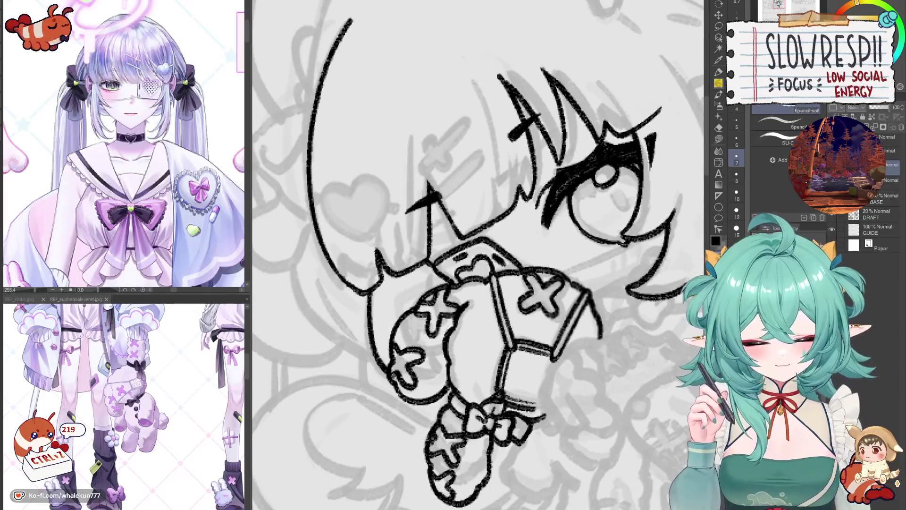
{"action": "key", "text": "h"}
{"action": "left_click_drag", "start_coordinate": [535, 302], "coordinate": [528, 327]}
{"action": "key", "text": "ctrl+z"}
{"action": "key", "text": "ctrl+z"}
{"action": "key", "text": "ctrl+z"}
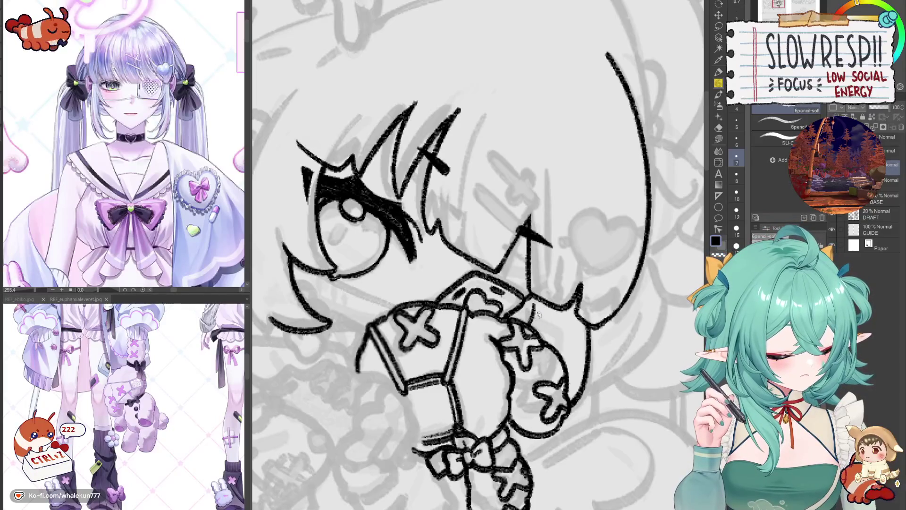
{"action": "scroll", "coordinate": [538, 313], "scroll_direction": "down", "scroll_amount": 5}
Draw and undo several attempts at the curved hair line above the eye.
{"action": "key", "text": "h"}
{"action": "key", "text": "h"}
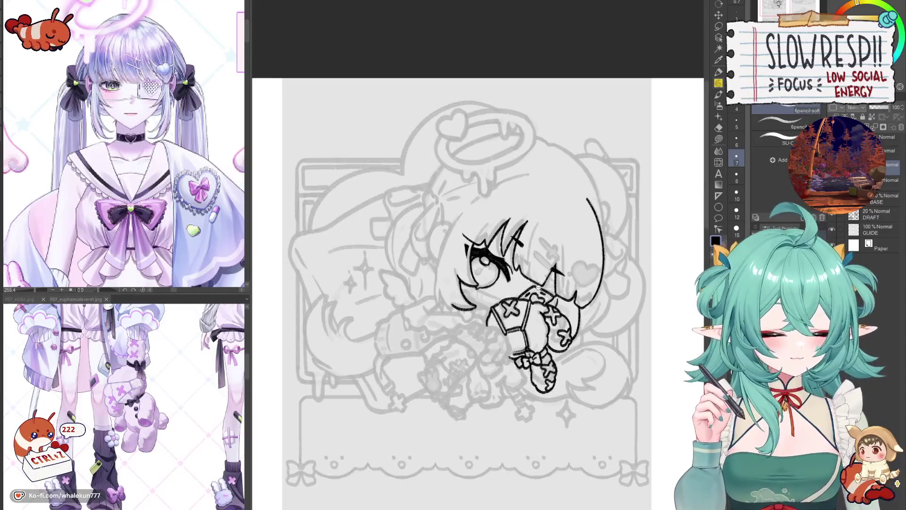
{"action": "scroll", "coordinate": [538, 287], "scroll_direction": "up", "scroll_amount": 4}
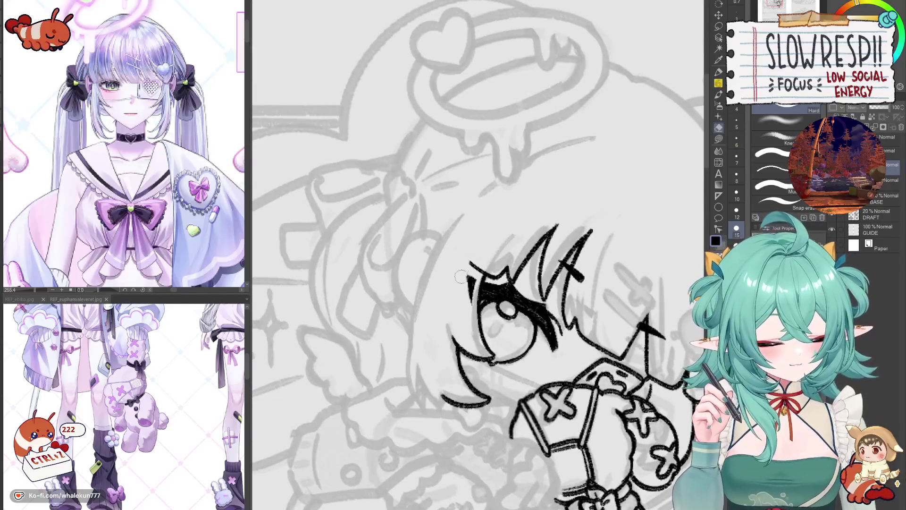
{"action": "left_click_drag", "start_coordinate": [574, 200], "coordinate": [478, 297]}
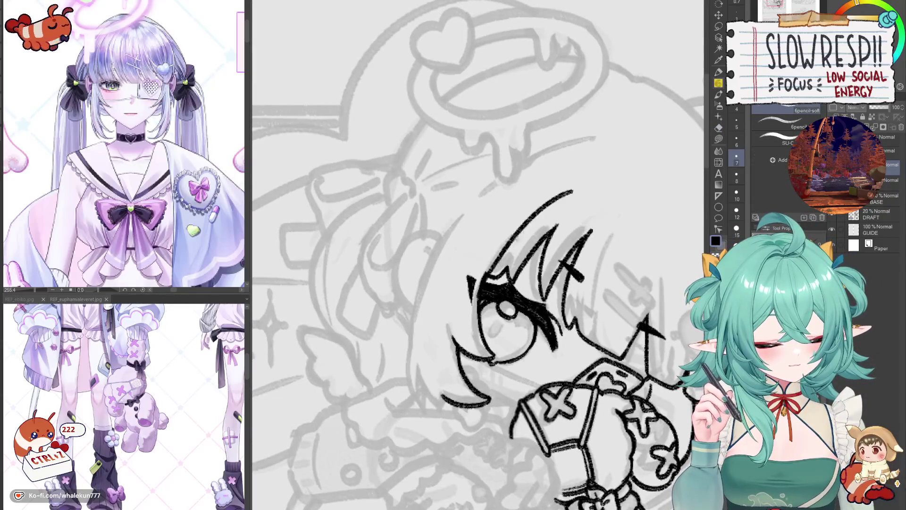
{"action": "key", "text": "ctrl+z"}
{"action": "left_click_drag", "start_coordinate": [575, 199], "coordinate": [478, 298]}
{"action": "key", "text": "ctrl+z"}
{"action": "key", "text": "ctrl+z"}
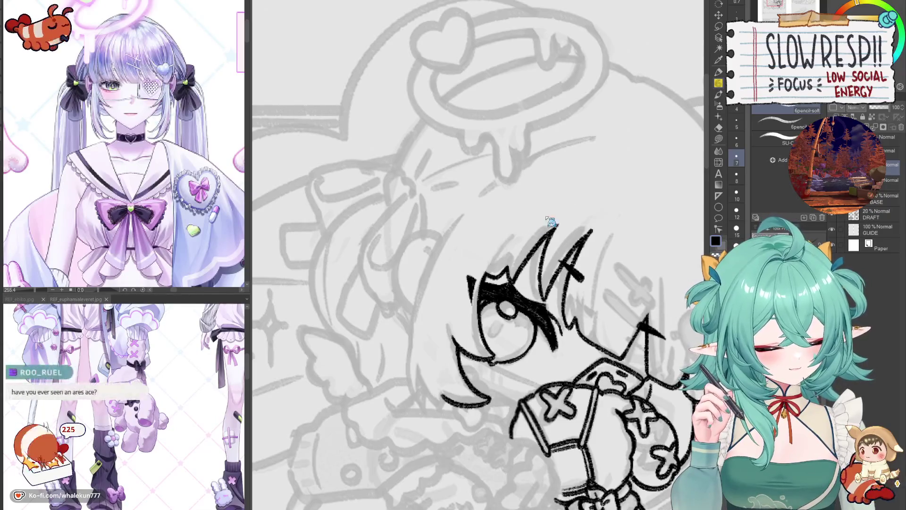
{"action": "left_click_drag", "start_coordinate": [577, 197], "coordinate": [476, 300]}
{"action": "key", "text": "ctrl+z"}
{"action": "mouse_move", "coordinate": [576, 196]}
{"action": "left_mouse_down"}
{"action": "mouse_move", "coordinate": [507, 241]}
{"action": "mouse_move", "coordinate": [479, 295]}
{"action": "left_mouse_up"}
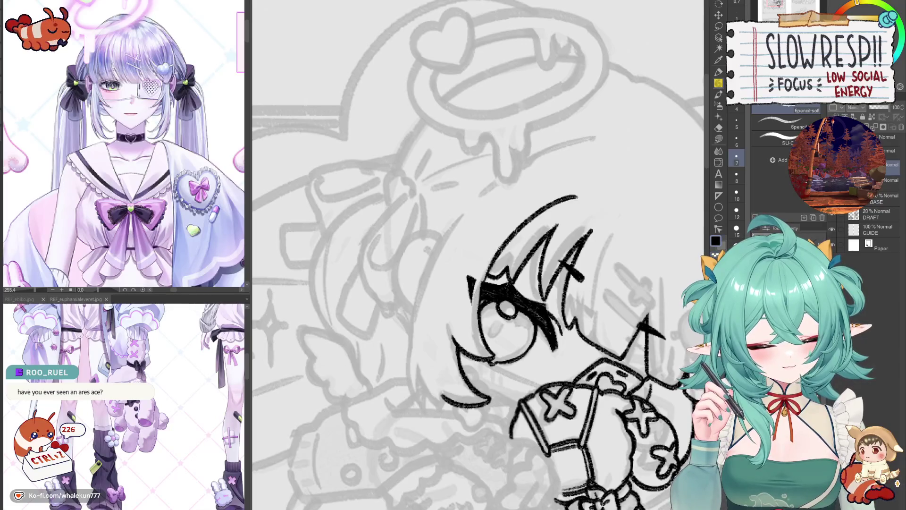
{"action": "key", "text": "ctrl+z"}
{"action": "left_click_drag", "start_coordinate": [501, 248], "coordinate": [478, 322]}
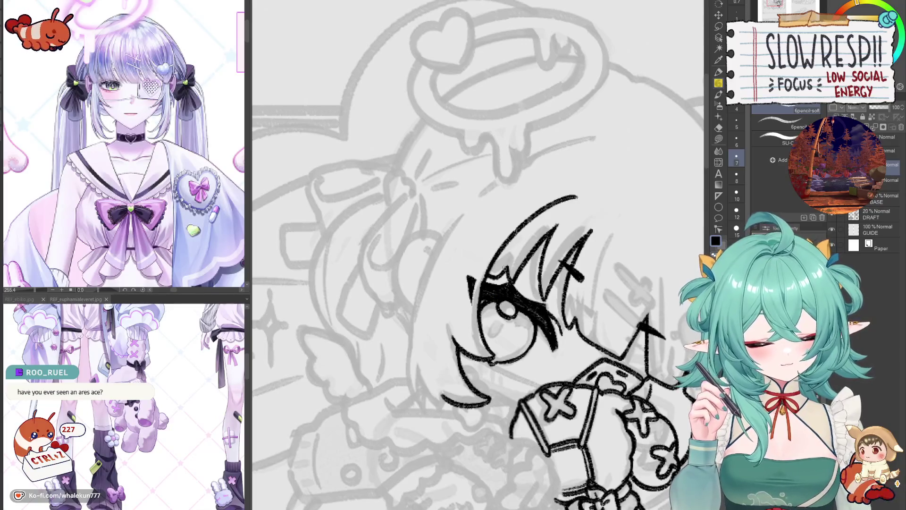
{"action": "left_click_drag", "start_coordinate": [486, 268], "coordinate": [474, 314]}
{"action": "key", "text": "ctrl+z"}
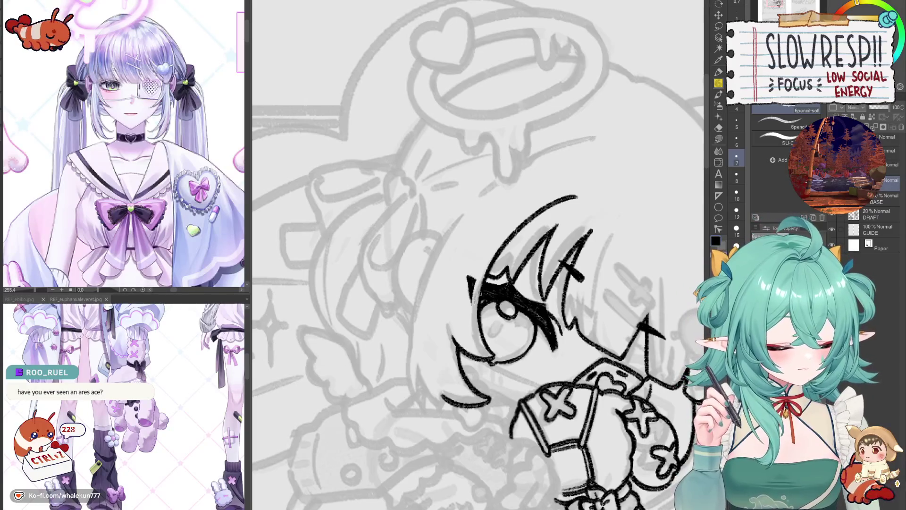
Sweep the long head-outline arc from top right down past the face, undoing each try.
{"action": "key", "text": "h"}
{"action": "key", "text": "h"}
{"action": "key", "text": "h"}
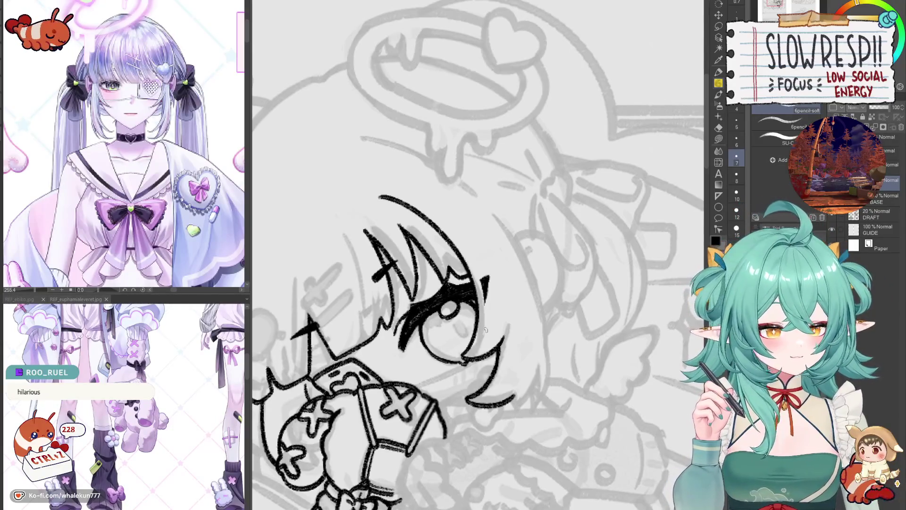
{"action": "mouse_move", "coordinate": [485, 330]}
{"action": "left_mouse_down"}
{"action": "mouse_move", "coordinate": [500, 307]}
{"action": "mouse_move", "coordinate": [519, 302]}
{"action": "mouse_move", "coordinate": [534, 380]}
{"action": "mouse_move", "coordinate": [536, 357]}
{"action": "left_mouse_up"}
{"action": "key", "text": "h"}
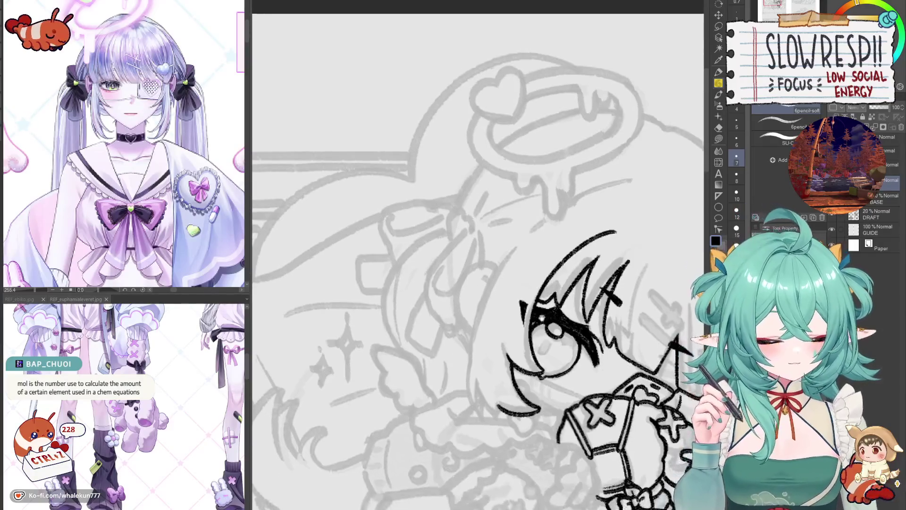
{"action": "left_click_drag", "start_coordinate": [546, 231], "coordinate": [527, 201]}
{"action": "mouse_move", "coordinate": [617, 149]}
{"action": "left_mouse_down"}
{"action": "mouse_move", "coordinate": [602, 152]}
{"action": "mouse_move", "coordinate": [461, 316]}
{"action": "mouse_move", "coordinate": [448, 349]}
{"action": "mouse_move", "coordinate": [612, 150]}
{"action": "mouse_move", "coordinate": [454, 357]}
{"action": "left_mouse_up"}
{"action": "key", "text": "ctrl+z"}
{"action": "key", "text": "ctrl+z"}
{"action": "key", "text": "ctrl+z"}
{"action": "key", "text": "ctrl+z"}
{"action": "key", "text": "h"}
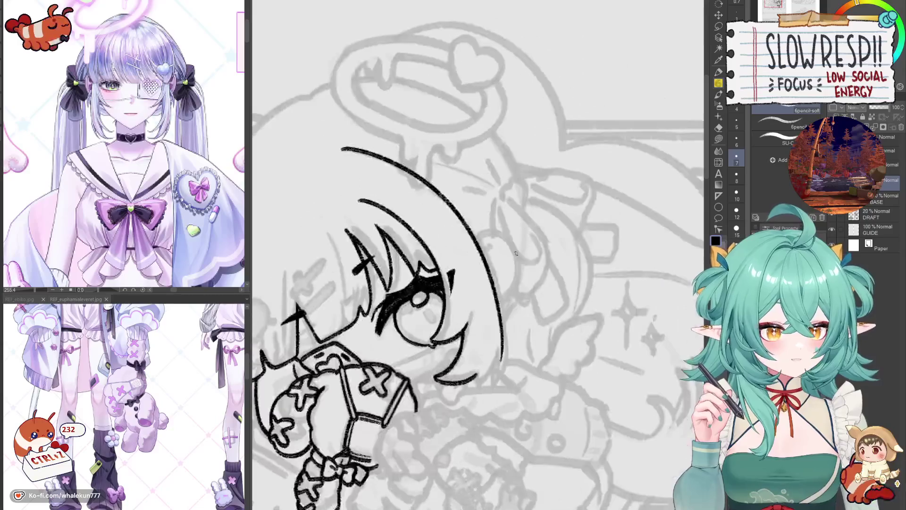
{"action": "key", "text": "h"}
{"action": "key", "text": "ctrl+z"}
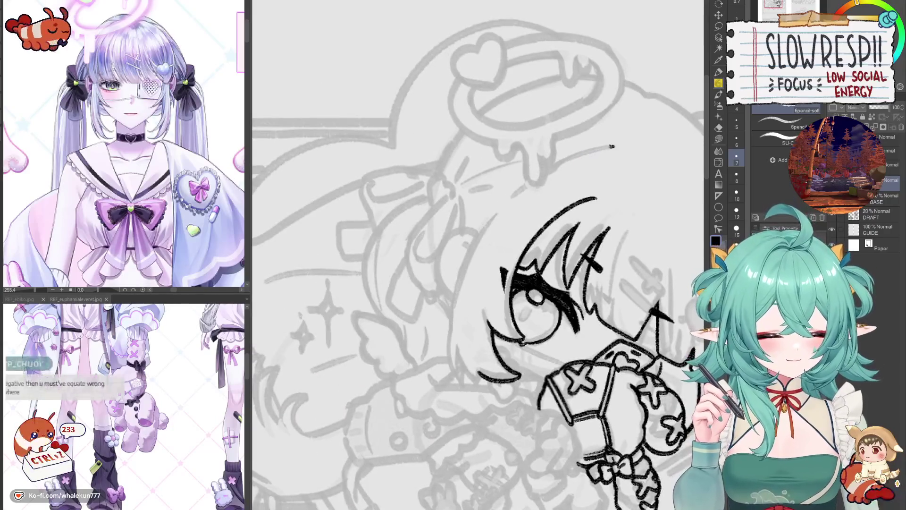
{"action": "left_click_drag", "start_coordinate": [613, 147], "coordinate": [443, 347]}
{"action": "key", "text": "ctrl+z"}
{"action": "left_click_drag", "start_coordinate": [614, 146], "coordinate": [451, 344]}
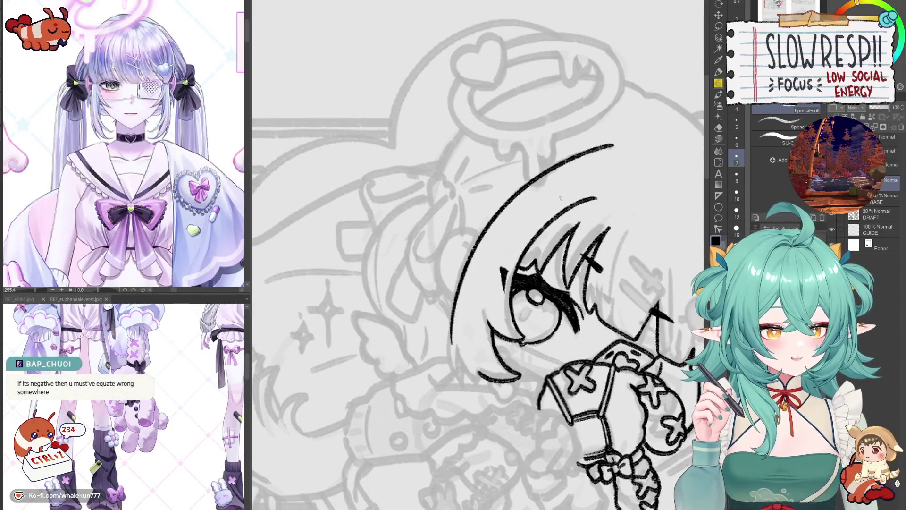
{"action": "key", "text": "ctrl+z"}
{"action": "left_click_drag", "start_coordinate": [612, 147], "coordinate": [448, 344]}
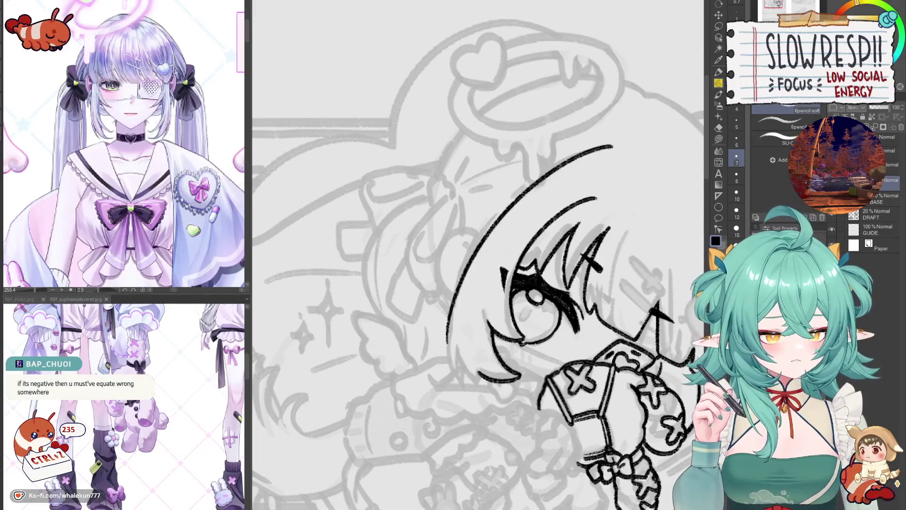
{"action": "key", "text": "ctrl+z"}
{"action": "mouse_move", "coordinate": [612, 147]}
{"action": "left_mouse_down"}
{"action": "mouse_move", "coordinate": [576, 157]}
{"action": "mouse_move", "coordinate": [453, 338]}
{"action": "mouse_move", "coordinate": [452, 354]}
{"action": "left_mouse_up"}
{"action": "key", "text": "ctrl+z"}
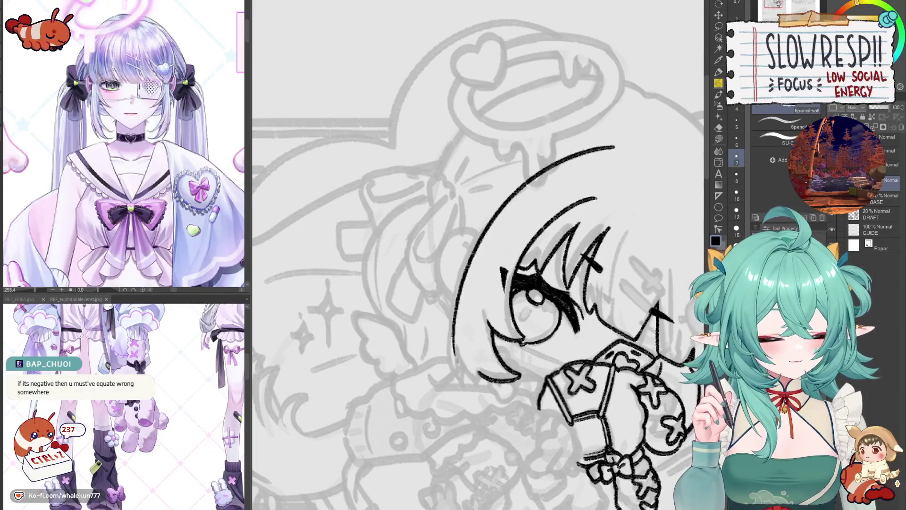
Shift the view upward and redraw the head-outline arc repeatedly, removing the last attempt.
{"action": "left_click_drag", "start_coordinate": [503, 243], "coordinate": [483, 286]}
{"action": "left_click_drag", "start_coordinate": [486, 326], "coordinate": [516, 272]}
{"action": "key", "text": "ctrl+z"}
{"action": "left_click_drag", "start_coordinate": [617, 139], "coordinate": [490, 352]}
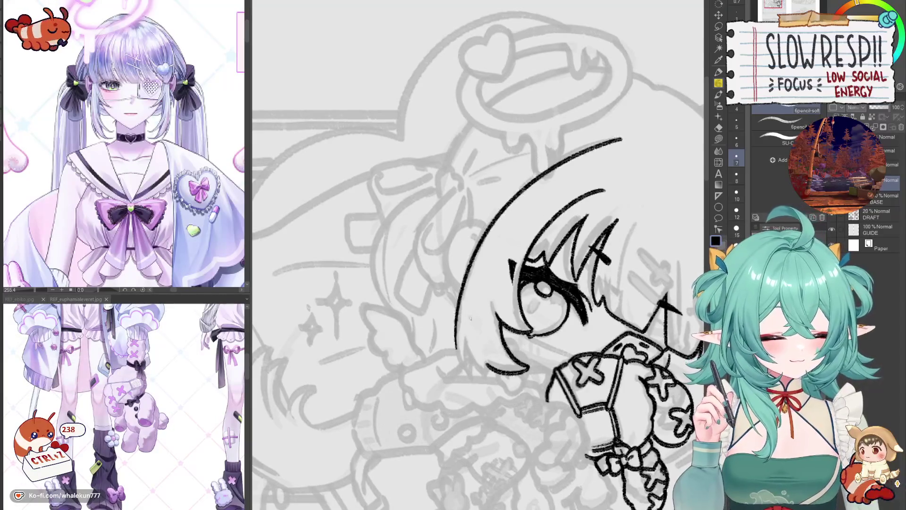
{"action": "key", "text": "ctrl+z"}
{"action": "left_click_drag", "start_coordinate": [621, 137], "coordinate": [491, 352]}
{"action": "key", "text": "ctrl+z"}
{"action": "left_click_drag", "start_coordinate": [621, 139], "coordinate": [460, 361]}
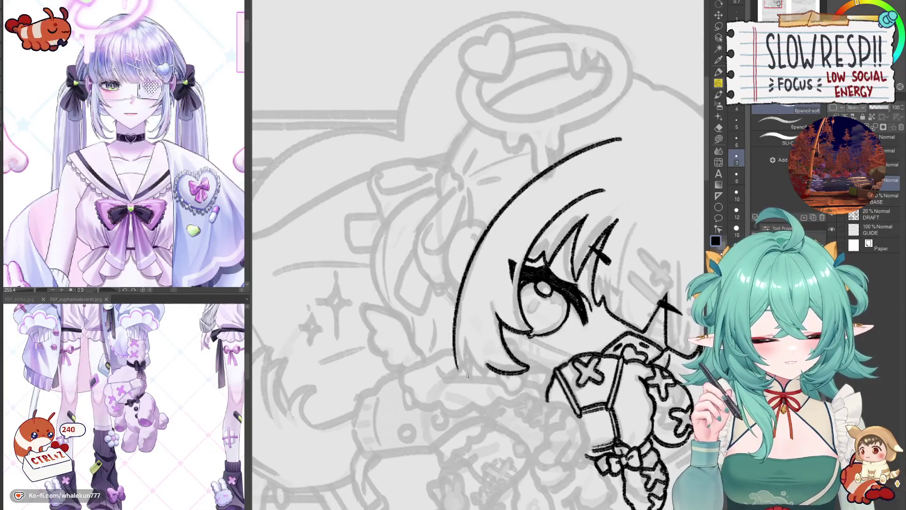
{"action": "key", "text": "ctrl+z"}
{"action": "left_click_drag", "start_coordinate": [620, 139], "coordinate": [462, 362]}
{"action": "scroll", "coordinate": [474, 349], "scroll_direction": "down", "scroll_amount": 5}
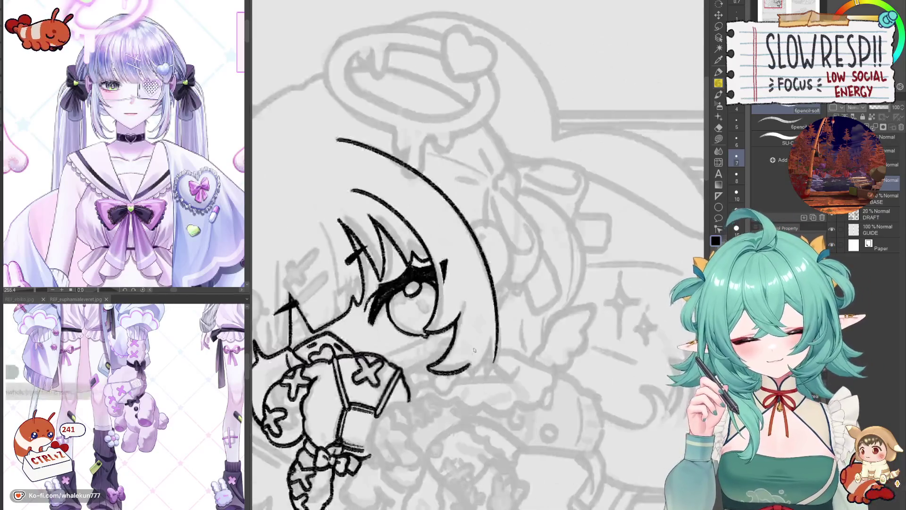
{"action": "scroll", "coordinate": [491, 270], "scroll_direction": "up", "scroll_amount": 5}
{"action": "mouse_move", "coordinate": [491, 270]}
{"action": "left_mouse_down"}
{"action": "mouse_move", "coordinate": [550, 264]}
{"action": "mouse_move", "coordinate": [577, 243]}
{"action": "left_mouse_up"}
{"action": "key", "text": "ctrl+z"}
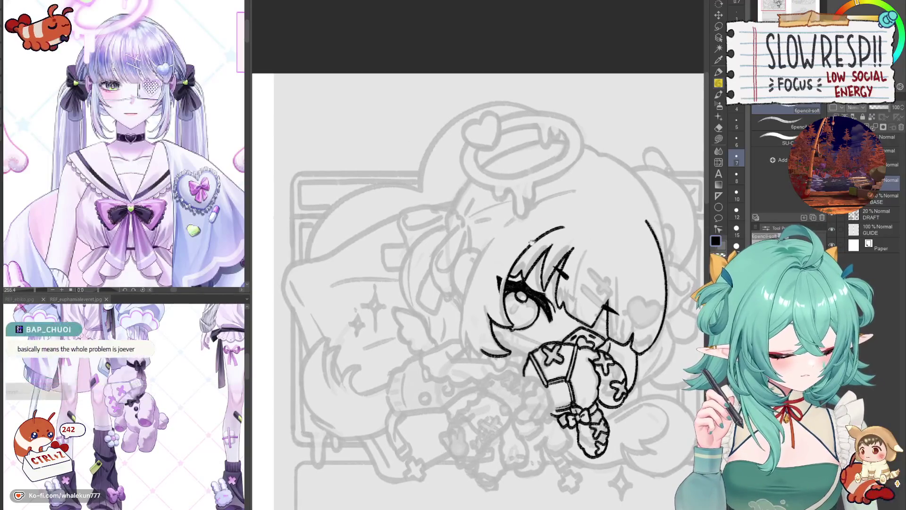
Ink the chibi's outer head arc, retrying with undos until it extends down the side.
{"action": "mouse_move", "coordinate": [572, 190]}
{"action": "left_mouse_down"}
{"action": "mouse_move", "coordinate": [478, 254]}
{"action": "mouse_move", "coordinate": [467, 364]}
{"action": "mouse_move", "coordinate": [533, 207]}
{"action": "mouse_move", "coordinate": [465, 351]}
{"action": "left_mouse_up"}
{"action": "key", "text": "ctrl+z"}
{"action": "key", "text": "ctrl+z"}
{"action": "mouse_move", "coordinate": [575, 189]}
{"action": "left_mouse_down"}
{"action": "mouse_move", "coordinate": [488, 242]}
{"action": "mouse_move", "coordinate": [465, 289]}
{"action": "mouse_move", "coordinate": [557, 195]}
{"action": "mouse_move", "coordinate": [471, 276]}
{"action": "left_mouse_up"}
{"action": "key", "text": "ctrl+z"}
{"action": "key", "text": "ctrl+z"}
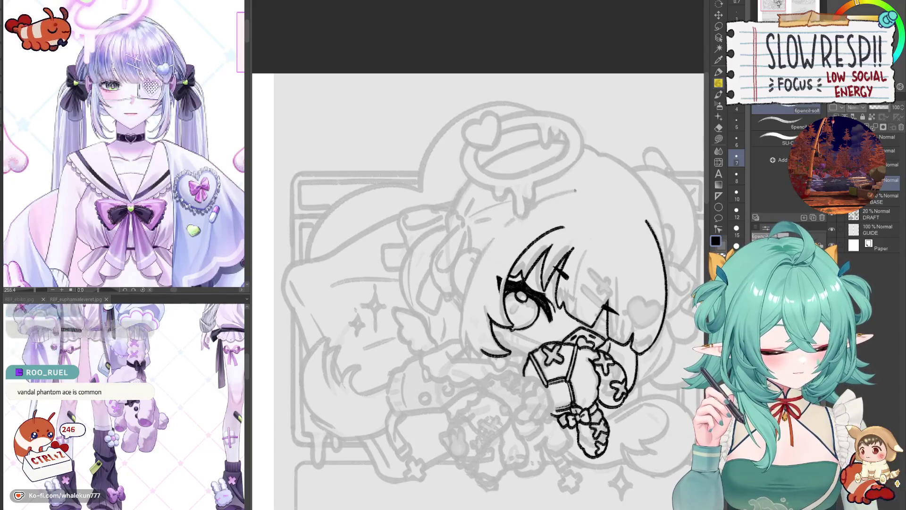
{"action": "scroll", "coordinate": [497, 385], "scroll_direction": "up", "scroll_amount": 2}
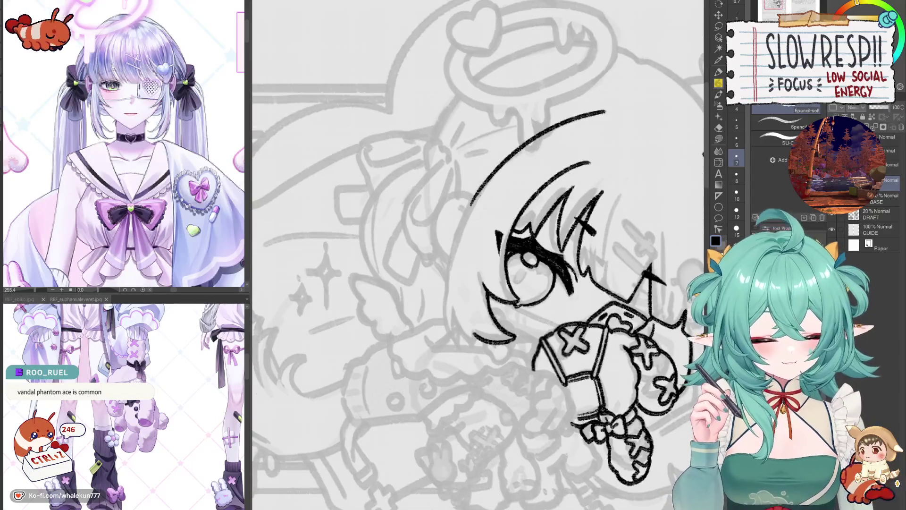
{"action": "mouse_move", "coordinate": [482, 189]}
{"action": "left_mouse_down"}
{"action": "mouse_move", "coordinate": [454, 302]}
{"action": "mouse_move", "coordinate": [456, 244]}
{"action": "mouse_move", "coordinate": [453, 330]}
{"action": "mouse_move", "coordinate": [467, 351]}
{"action": "left_mouse_up"}
{"action": "key", "text": "ctrl+z"}
{"action": "key", "text": "ctrl+z"}
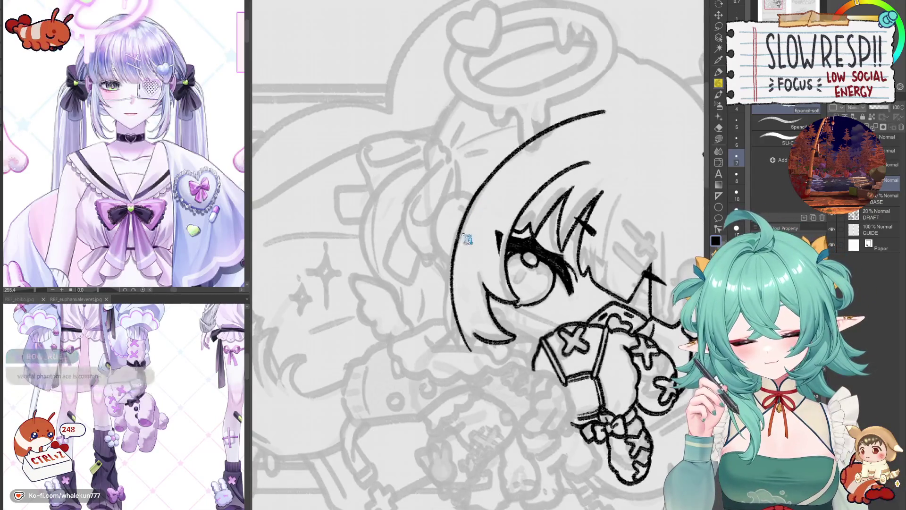
{"action": "key", "text": "ctrl+z"}
{"action": "left_click_drag", "start_coordinate": [451, 227], "coordinate": [467, 337]}
Flip the canvas horizontally to check the head outline, then flip it back.
{"action": "mouse_move", "coordinate": [501, 274]}
{"action": "left_mouse_down"}
{"action": "mouse_move", "coordinate": [480, 296]}
{"action": "mouse_move", "coordinate": [438, 259]}
{"action": "left_mouse_up"}
{"action": "key", "text": "h"}
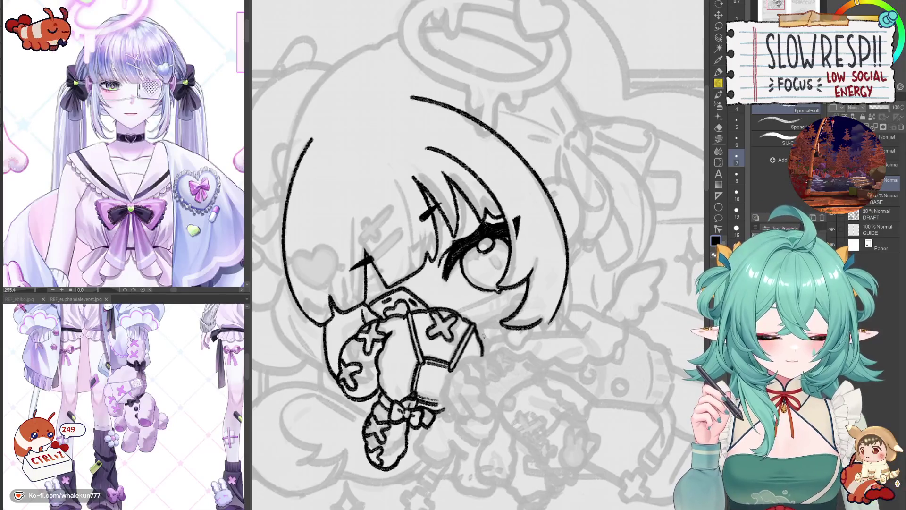
{"action": "left_click_drag", "start_coordinate": [484, 335], "coordinate": [460, 357]}
{"action": "key", "text": "h"}
{"action": "key", "text": "h"}
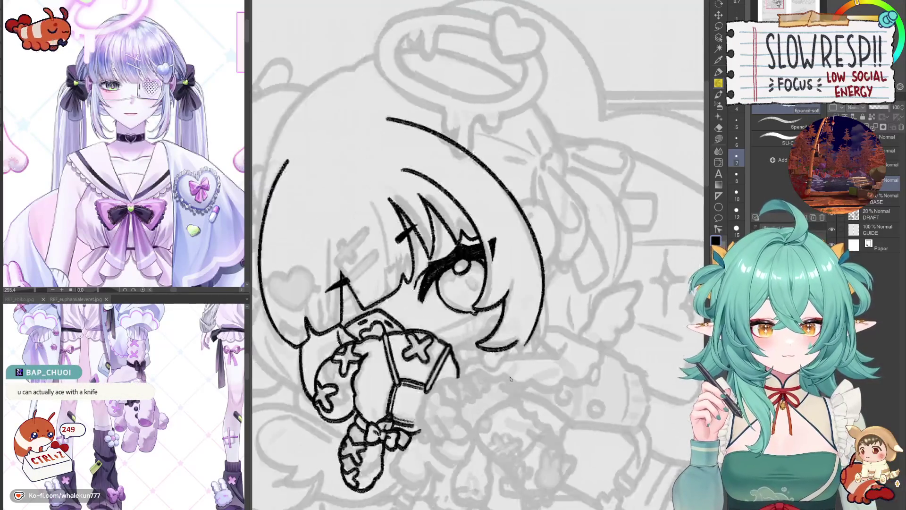
{"action": "mouse_move", "coordinate": [510, 379]}
{"action": "left_mouse_down"}
{"action": "mouse_move", "coordinate": [500, 345]}
{"action": "mouse_move", "coordinate": [529, 328]}
{"action": "left_mouse_up"}
{"action": "key", "text": "h"}
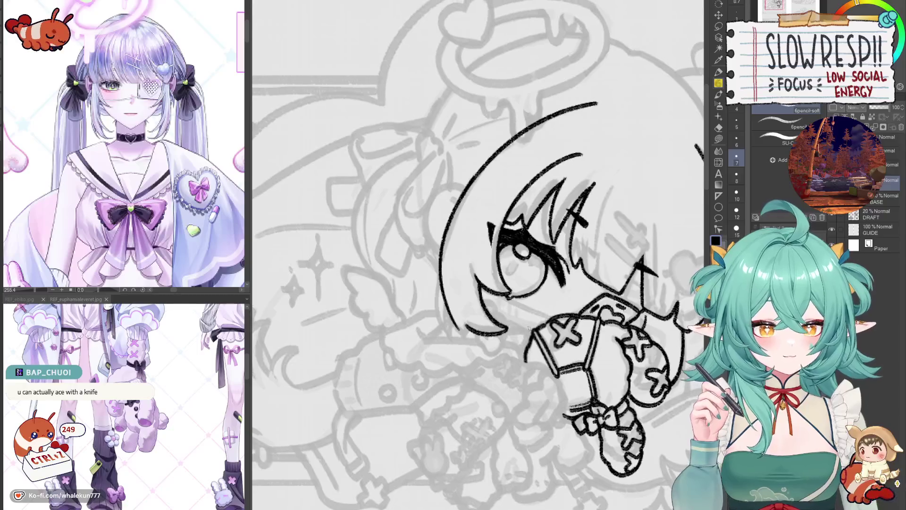
Draw a jagged hair fringe above the left eye, then lasso-select the head.
{"action": "scroll", "coordinate": [446, 278], "scroll_direction": "up", "scroll_amount": 1}
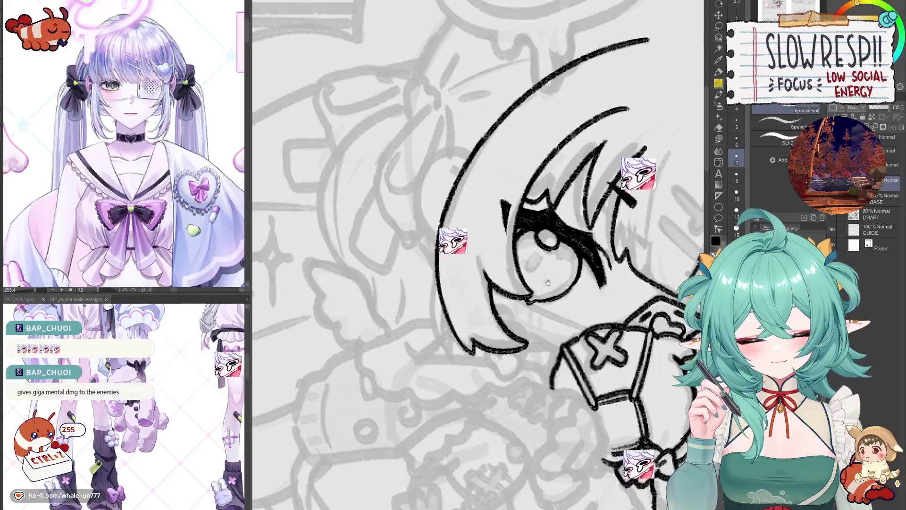
{"action": "left_click_drag", "start_coordinate": [547, 240], "coordinate": [501, 267]}
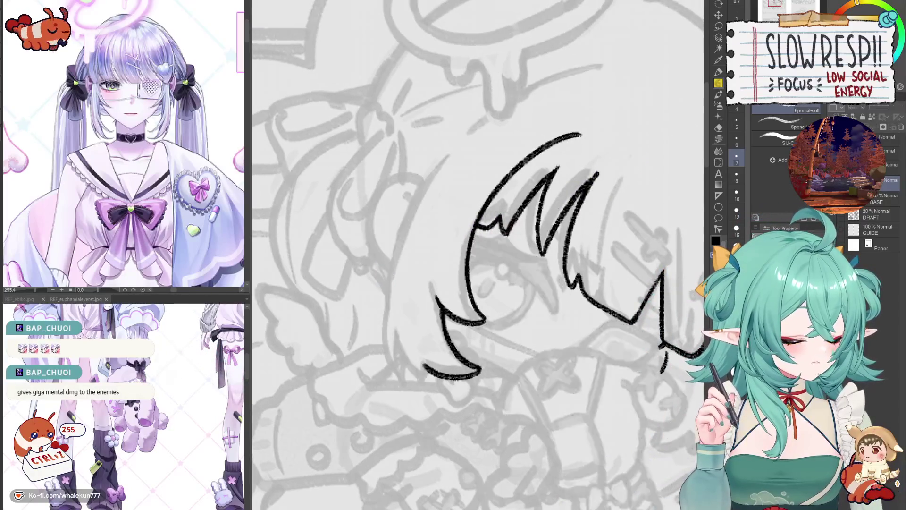
{"action": "left_click_drag", "start_coordinate": [486, 230], "coordinate": [515, 218]}
{"action": "scroll", "coordinate": [380, 332], "scroll_direction": "down", "scroll_amount": 2}
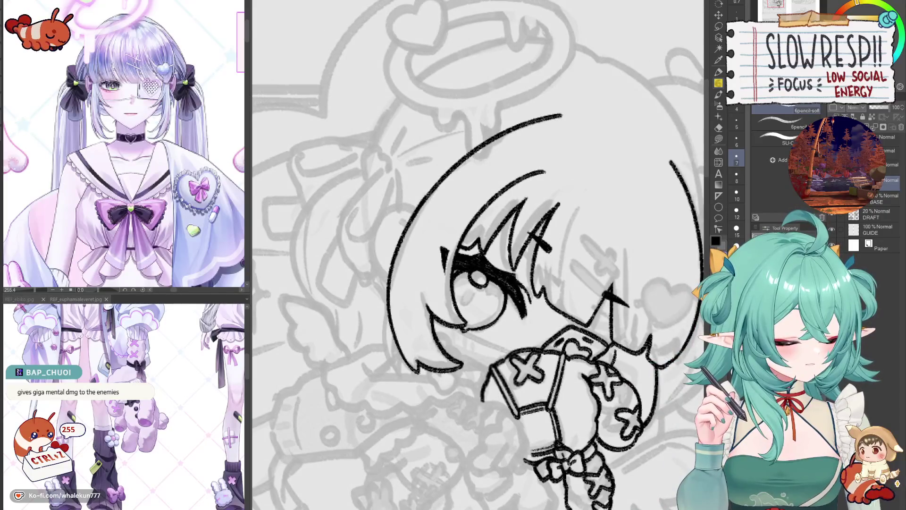
{"action": "key", "text": "m"}
{"action": "mouse_move", "coordinate": [579, 85]}
{"action": "left_mouse_down"}
{"action": "mouse_move", "coordinate": [482, 185]}
{"action": "mouse_move", "coordinate": [456, 388]}
{"action": "mouse_move", "coordinate": [579, 72]}
{"action": "left_mouse_up"}
Copy the selected head linework onto a new layer, deselect, and return to the pencil.
{"action": "key", "text": "ctrl+c"}
{"action": "key", "text": "ctrl+v"}
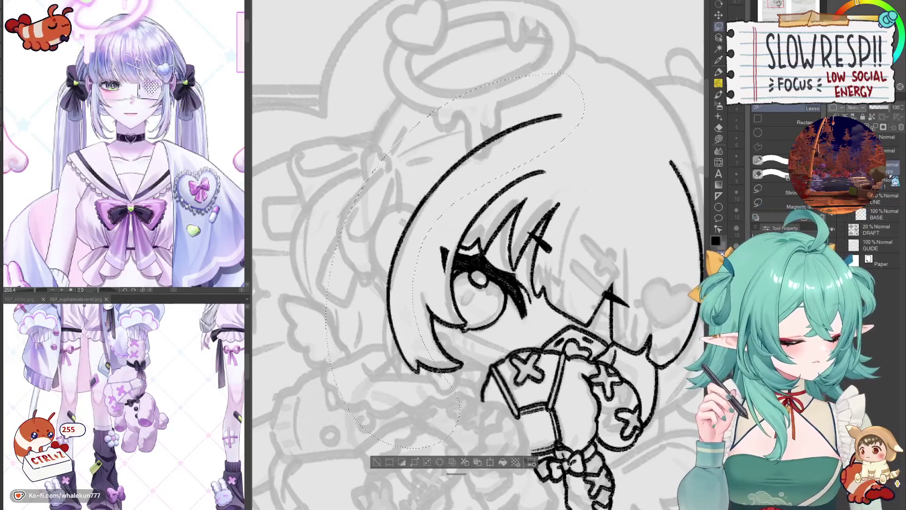
{"action": "key", "text": "ctrl+d"}
{"action": "key", "text": "p"}
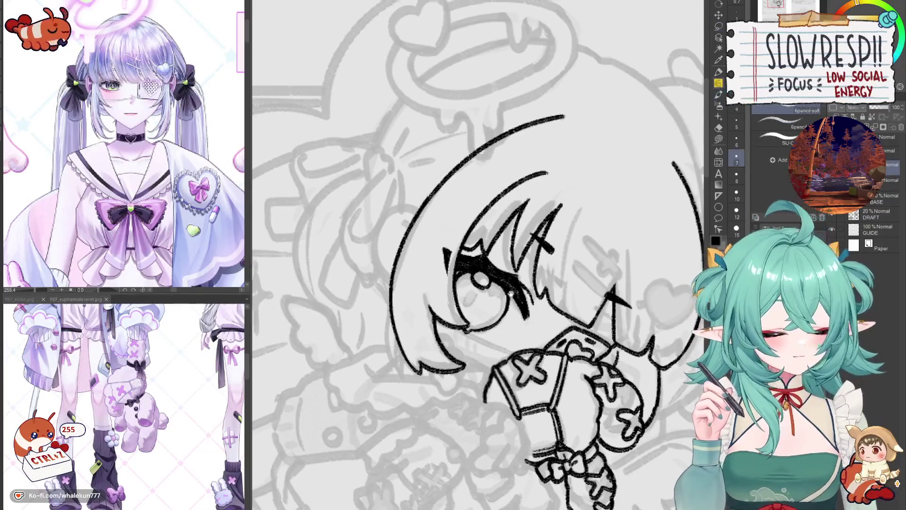
Undo the small strokes at the hair tip.
{"action": "key", "text": "ctrl+z"}
{"action": "key", "text": "ctrl+z"}
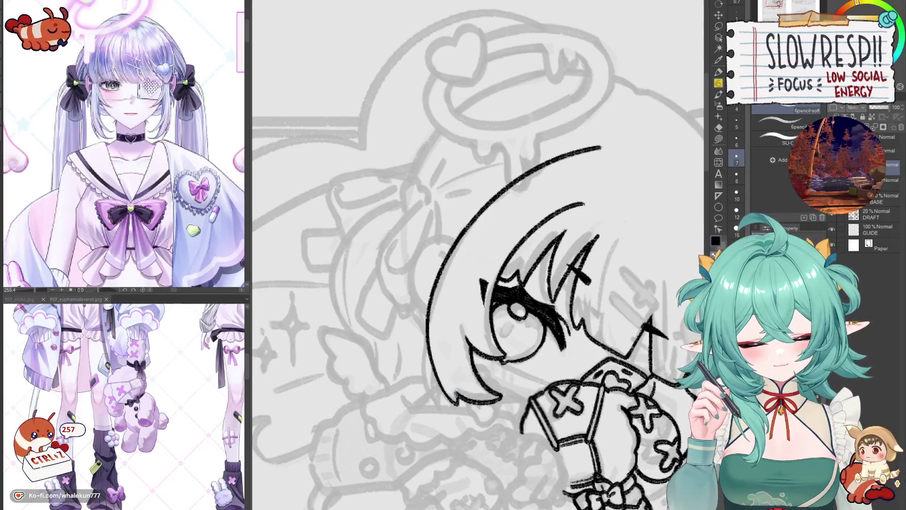
{"action": "mouse_move", "coordinate": [457, 372]}
{"action": "left_mouse_down"}
{"action": "mouse_move", "coordinate": [467, 363]}
{"action": "mouse_move", "coordinate": [465, 345]}
{"action": "left_mouse_up"}
{"action": "key", "text": "ctrl+z"}
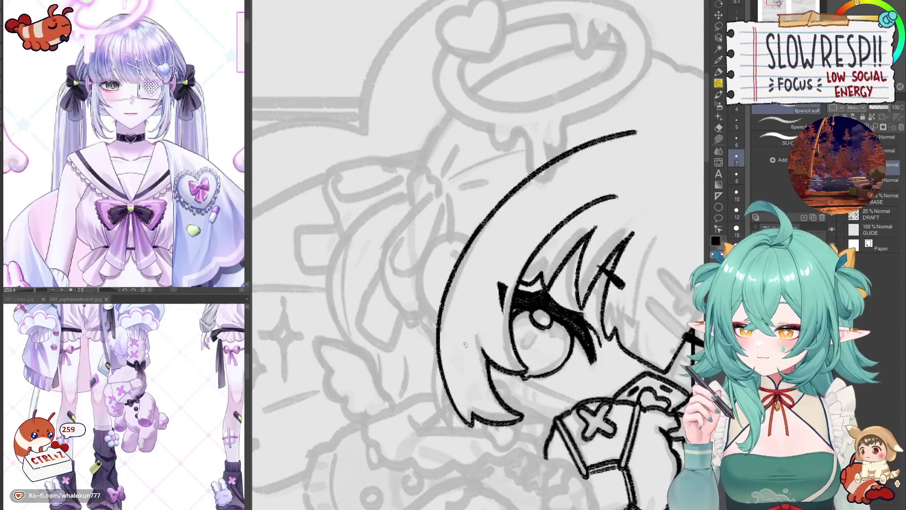
{"action": "left_click_drag", "start_coordinate": [465, 345], "coordinate": [480, 362]}
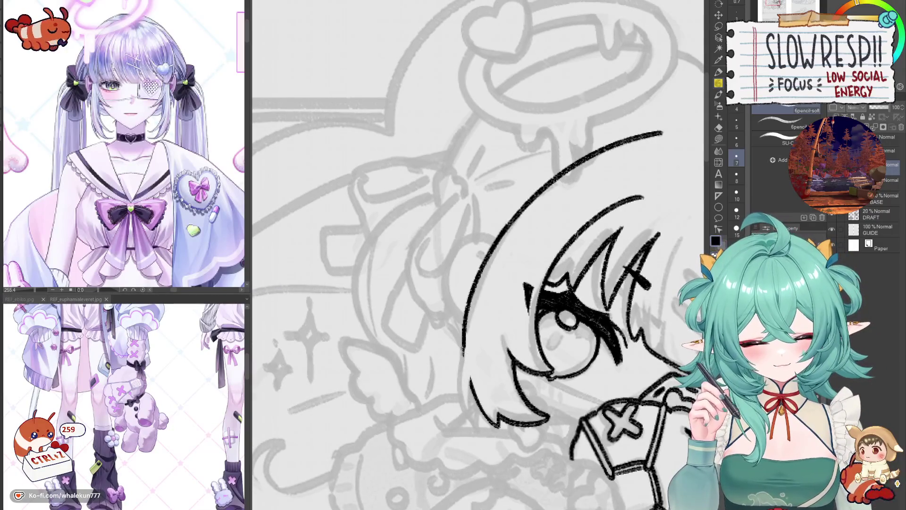
{"action": "key", "text": "ctrl+z"}
Redraw the hair's lower-left outline downward, undoing the attempts that don't fit.
{"action": "left_click_drag", "start_coordinate": [461, 355], "coordinate": [467, 418]}
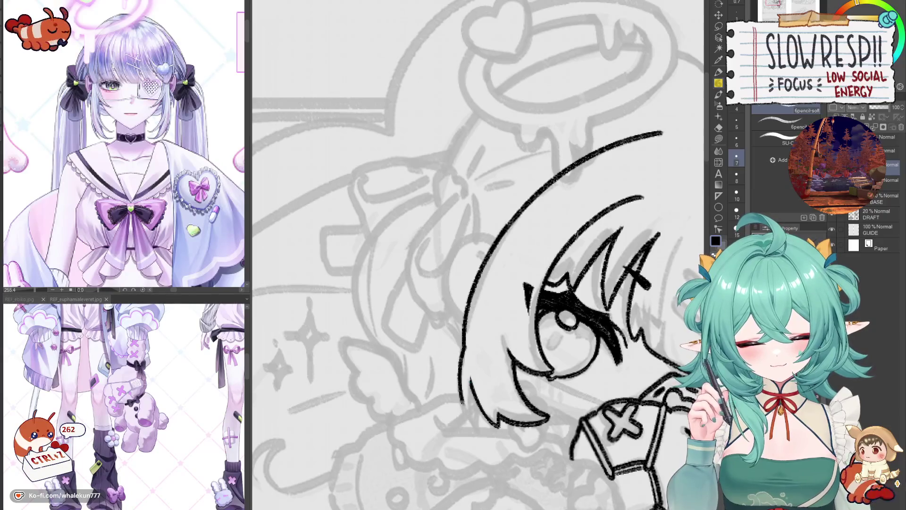
{"action": "key", "text": "ctrl+z"}
{"action": "key", "text": "ctrl+z"}
{"action": "key", "text": "ctrl+z"}
{"action": "left_click_drag", "start_coordinate": [462, 354], "coordinate": [473, 424]}
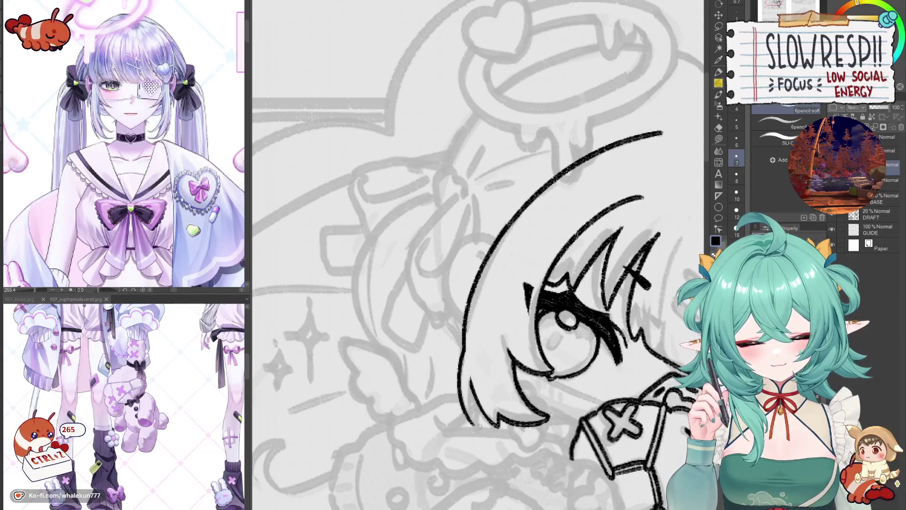
{"action": "left_click_drag", "start_coordinate": [464, 349], "coordinate": [474, 424]}
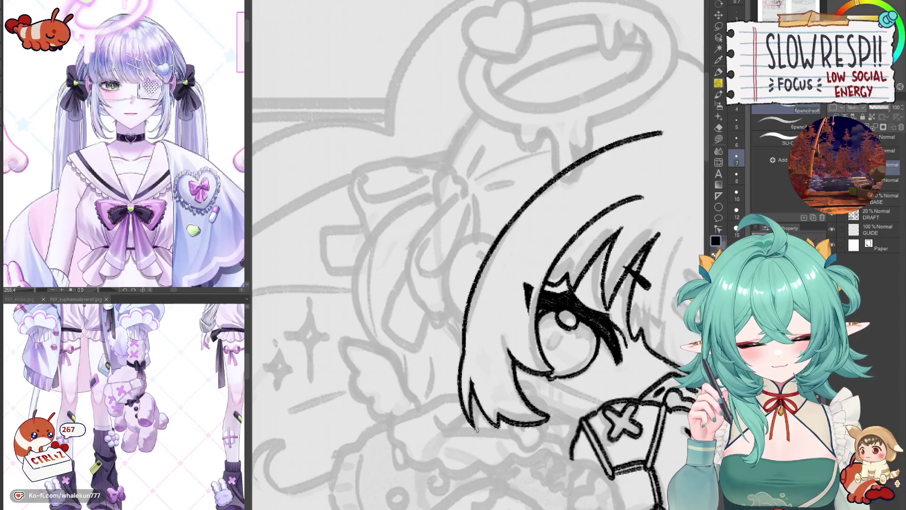
{"action": "key", "text": "ctrl+z"}
{"action": "key", "text": "ctrl+z"}
{"action": "key", "text": "ctrl+z"}
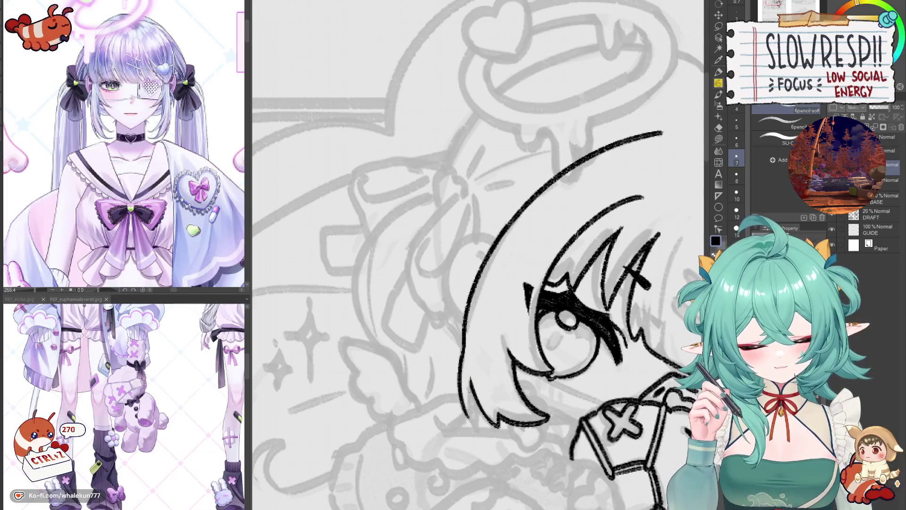
{"action": "key", "text": "ctrl+z"}
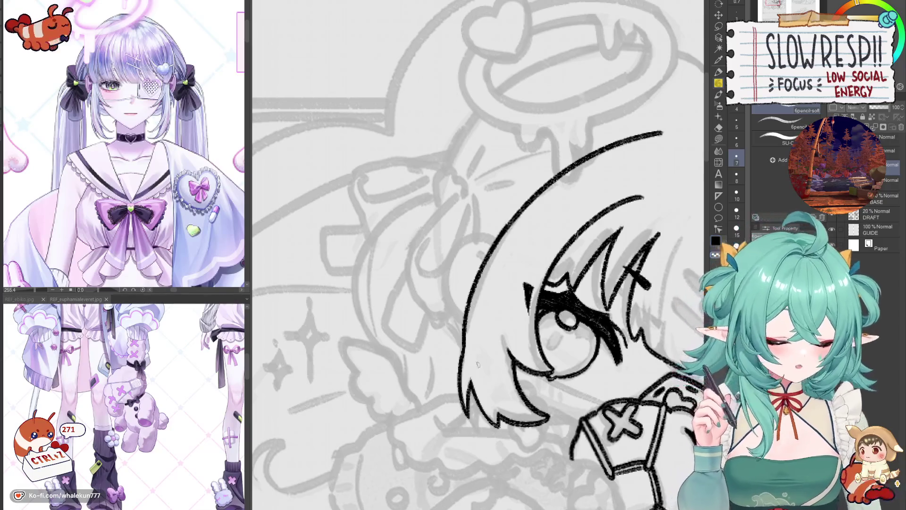
{"action": "key", "text": "ctrl+z"}
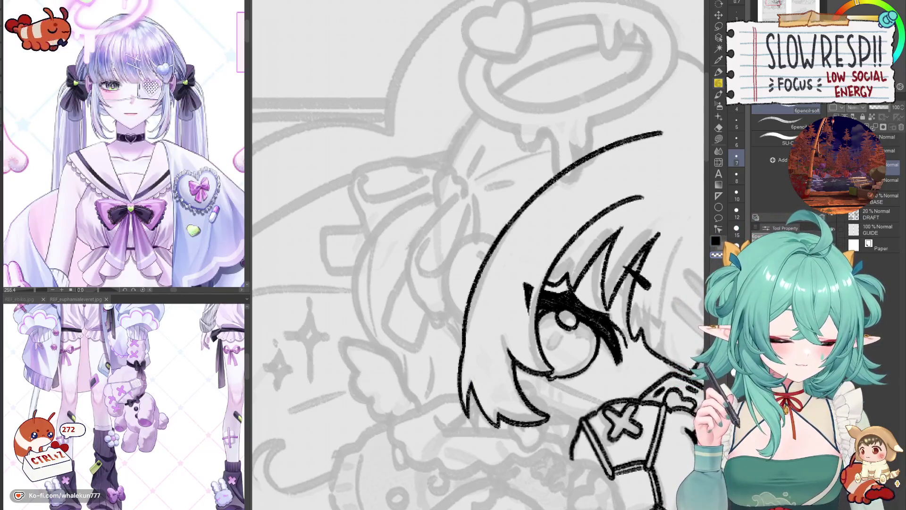
{"action": "key", "text": "ctrl+z"}
{"action": "key", "text": "ctrl+z"}
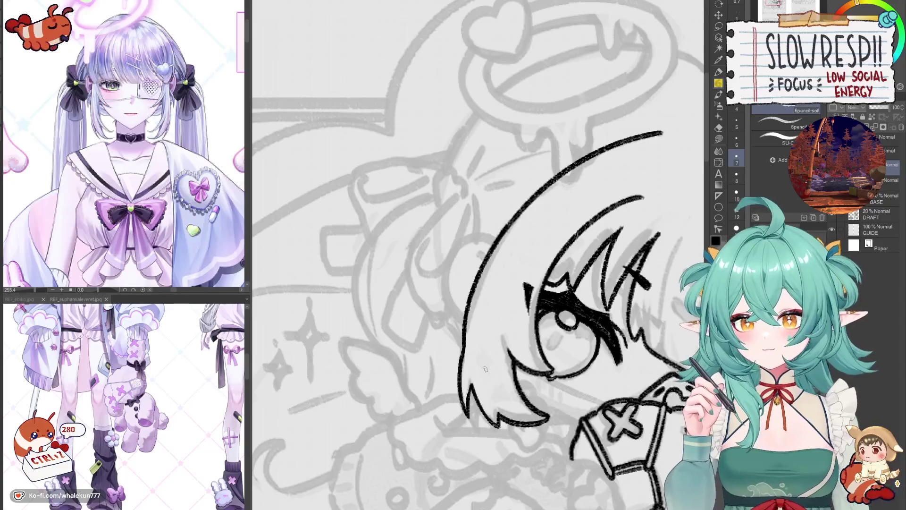
{"action": "mouse_move", "coordinate": [485, 369]}
{"action": "left_mouse_down"}
{"action": "mouse_move", "coordinate": [367, 366]}
{"action": "mouse_move", "coordinate": [402, 371]}
{"action": "mouse_move", "coordinate": [408, 389]}
{"action": "left_mouse_up"}
Undo the small stray stroke beside the hair.
{"action": "scroll", "coordinate": [408, 389], "scroll_direction": "down", "scroll_amount": 6}
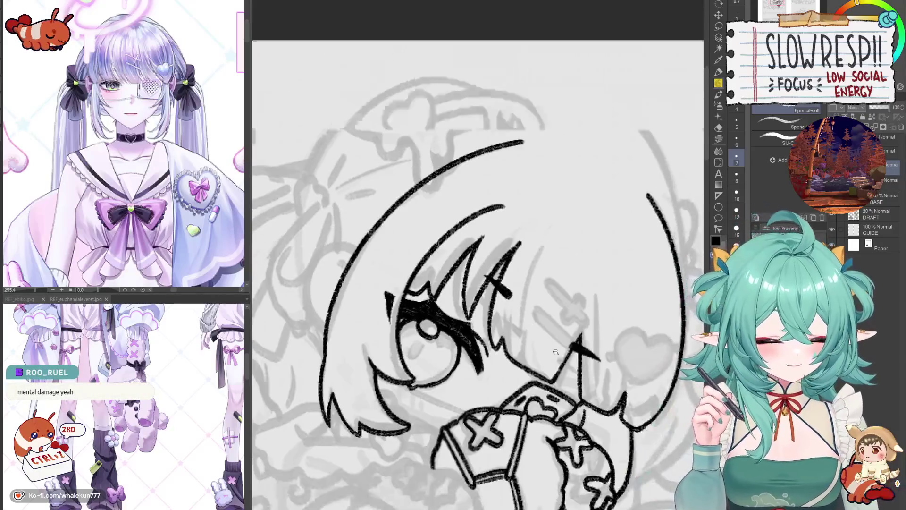
{"action": "scroll", "coordinate": [516, 326], "scroll_direction": "up", "scroll_amount": 4}
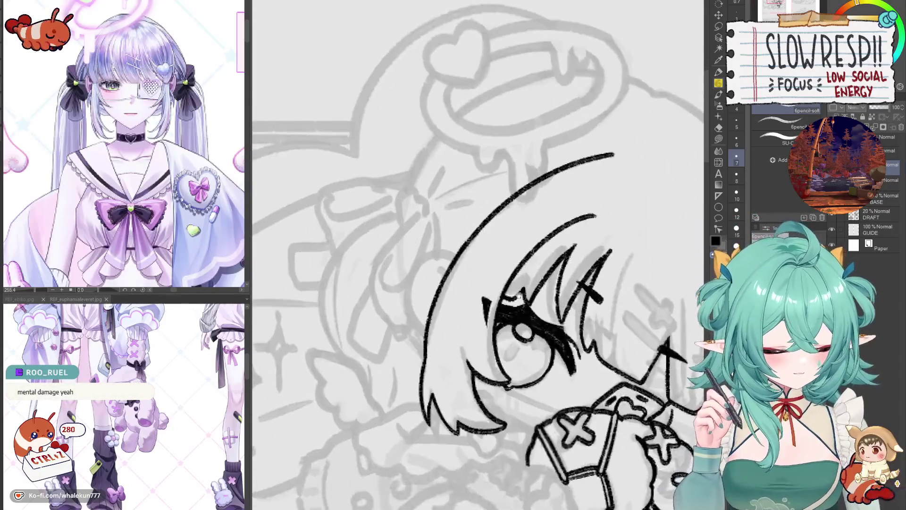
{"action": "key", "text": "ctrl+z"}
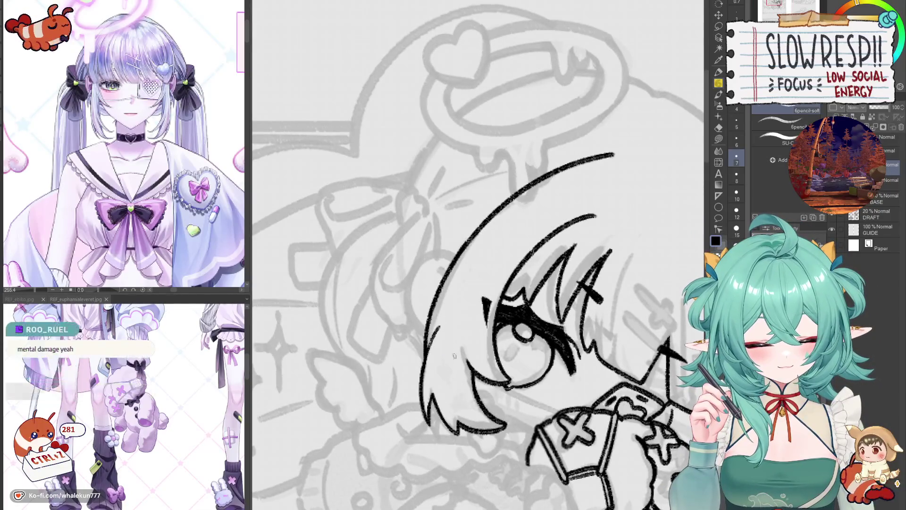
{"action": "scroll", "coordinate": [476, 255], "scroll_direction": "down", "scroll_amount": 5}
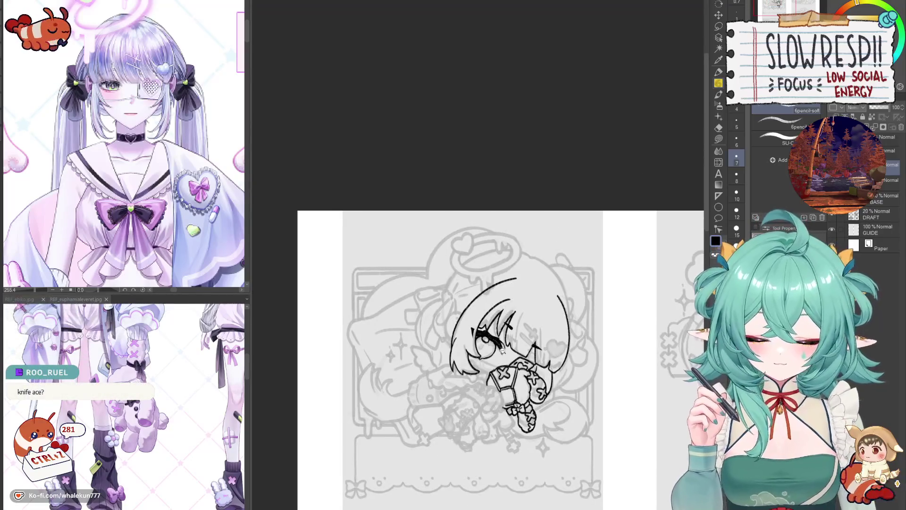
{"action": "scroll", "coordinate": [465, 399], "scroll_direction": "up", "scroll_amount": 5}
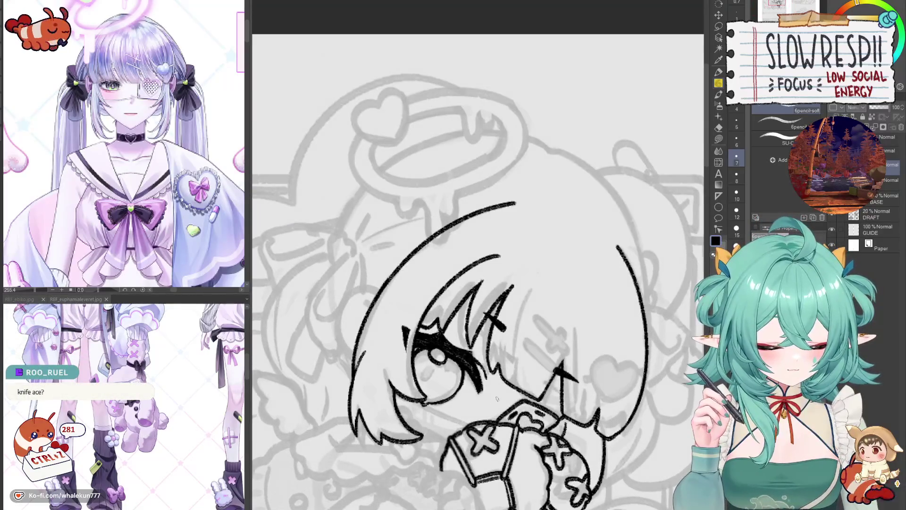
Mirror the canvas back and forth to compare both sides of the head.
{"action": "left_click_drag", "start_coordinate": [497, 399], "coordinate": [488, 341]}
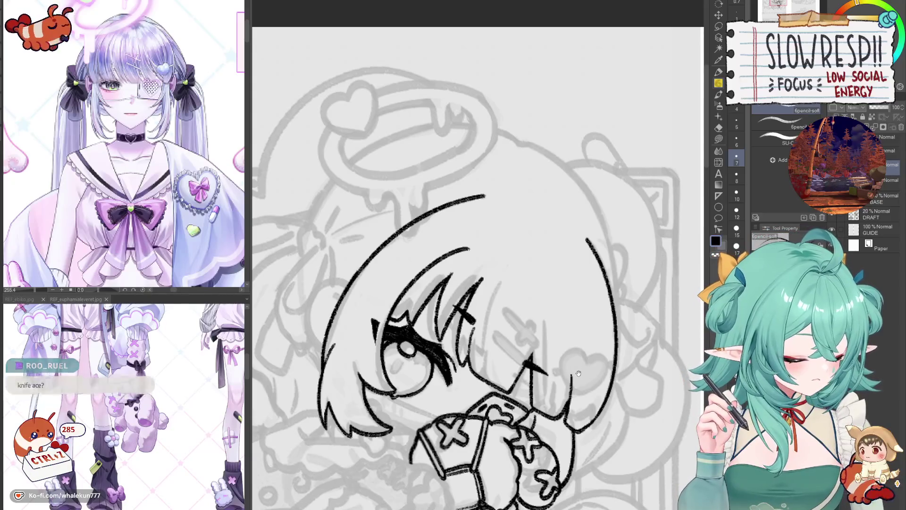
{"action": "key", "text": "h"}
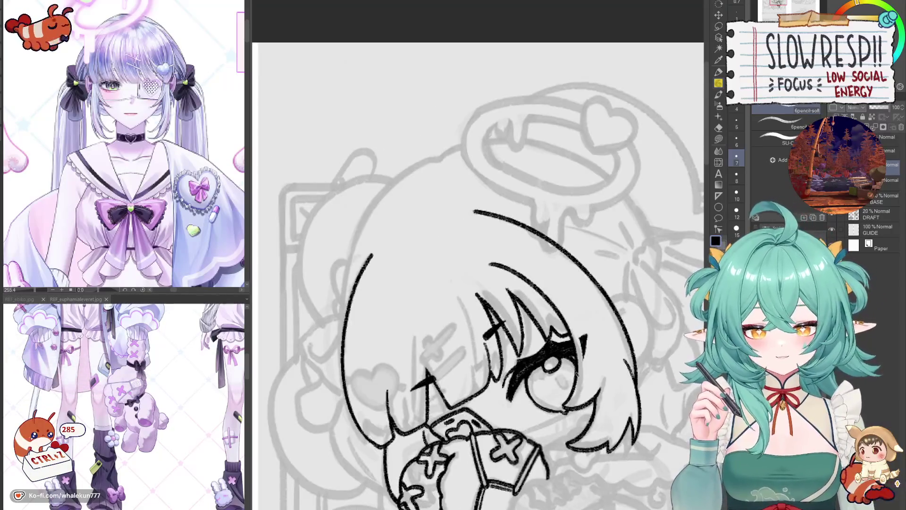
{"action": "key", "text": "h"}
{"action": "key", "text": "h"}
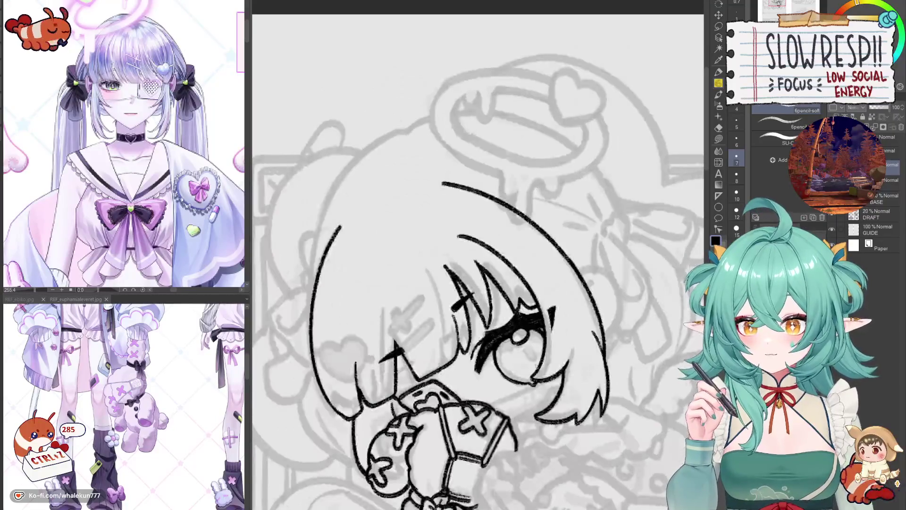
{"action": "key", "text": "h"}
{"action": "left_click_drag", "start_coordinate": [547, 383], "coordinate": [598, 328]}
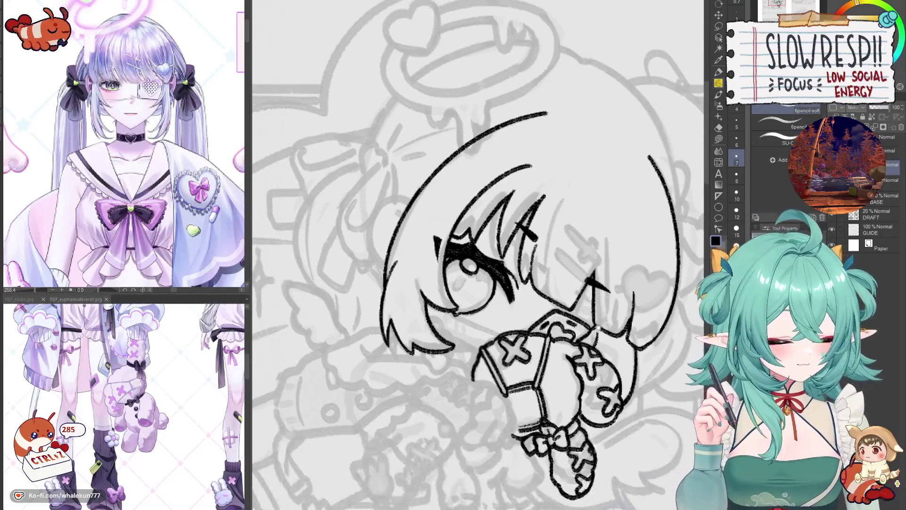
{"action": "key", "text": "h"}
{"action": "key", "text": "h"}
{"action": "key", "text": "h"}
{"action": "mouse_move", "coordinate": [599, 362]}
{"action": "left_mouse_down"}
{"action": "mouse_move", "coordinate": [563, 411]}
{"action": "mouse_move", "coordinate": [550, 404]}
{"action": "left_mouse_up"}
{"action": "key", "text": "h"}
{"action": "key", "text": "h"}
{"action": "key", "text": "h"}
Erase the curved stroke near the top of the hair with the Eraser.
{"action": "scroll", "coordinate": [550, 404], "scroll_direction": "up", "scroll_amount": 5}
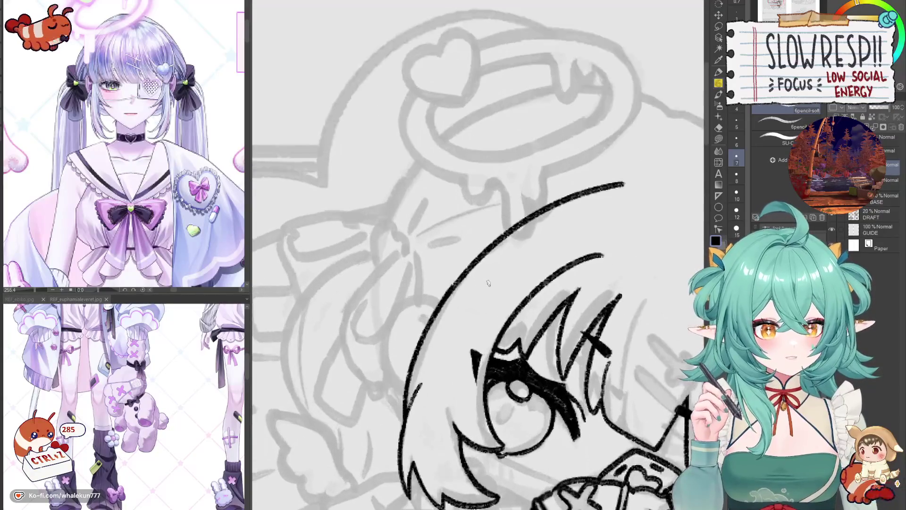
{"action": "key", "text": "e"}
{"action": "left_click_drag", "start_coordinate": [602, 247], "coordinate": [504, 331]}
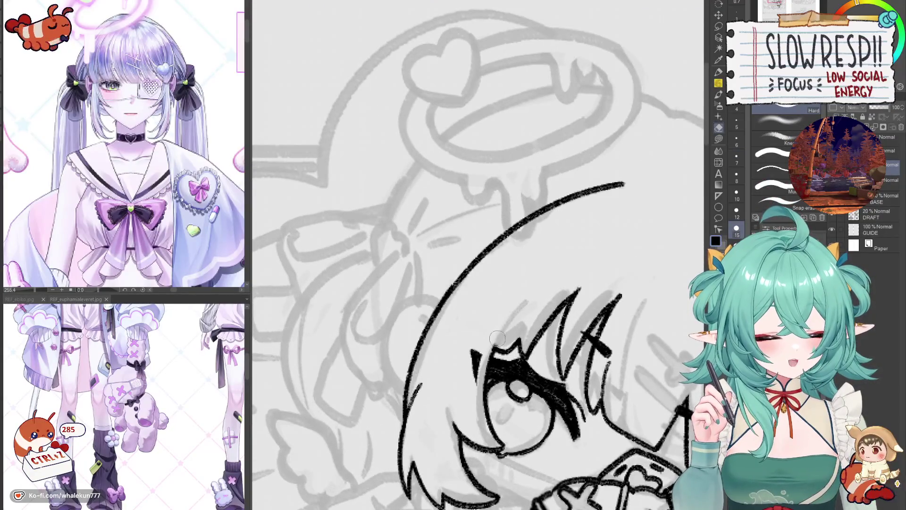
Mirror the view and toggle undo/redo on the left hair strokes to compare them.
{"action": "key", "text": "h"}
{"action": "key", "text": "p"}
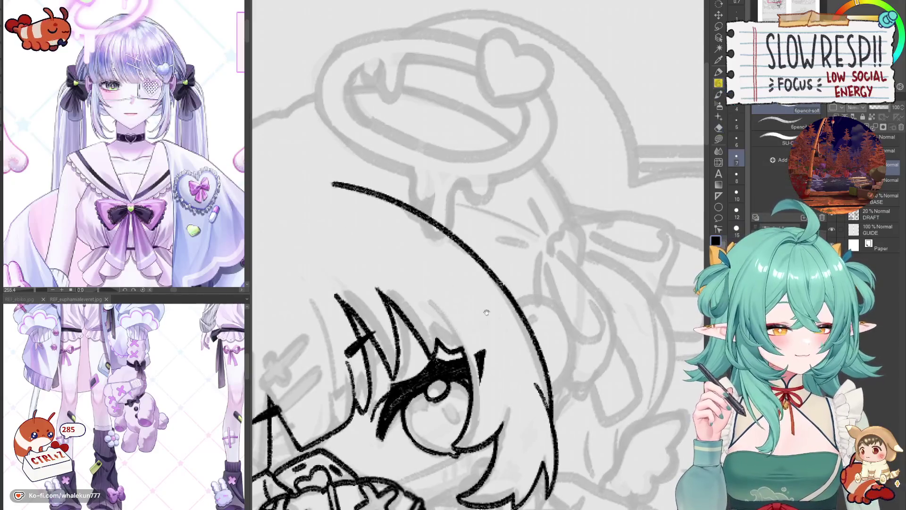
{"action": "left_click_drag", "start_coordinate": [487, 311], "coordinate": [535, 309]}
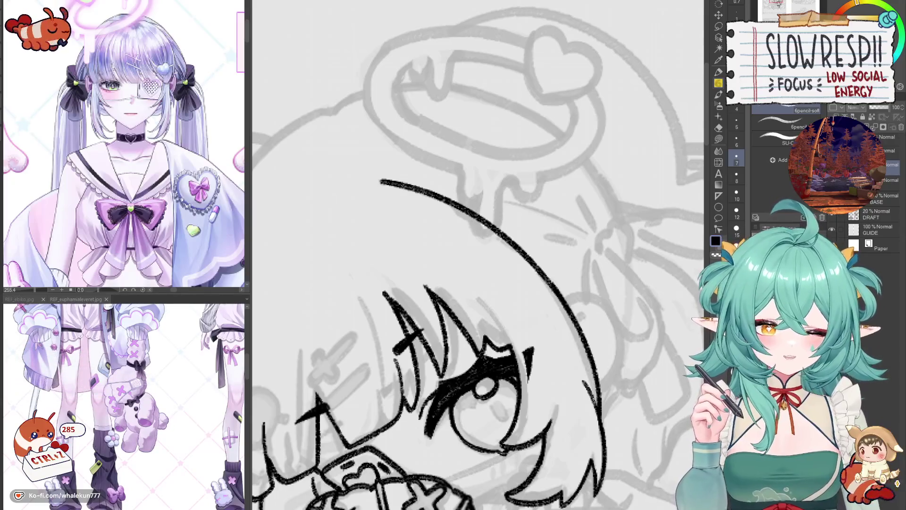
{"action": "left_click_drag", "start_coordinate": [611, 360], "coordinate": [612, 302]}
{"action": "key", "text": "h"}
{"action": "key", "text": "h"}
{"action": "key", "text": "h"}
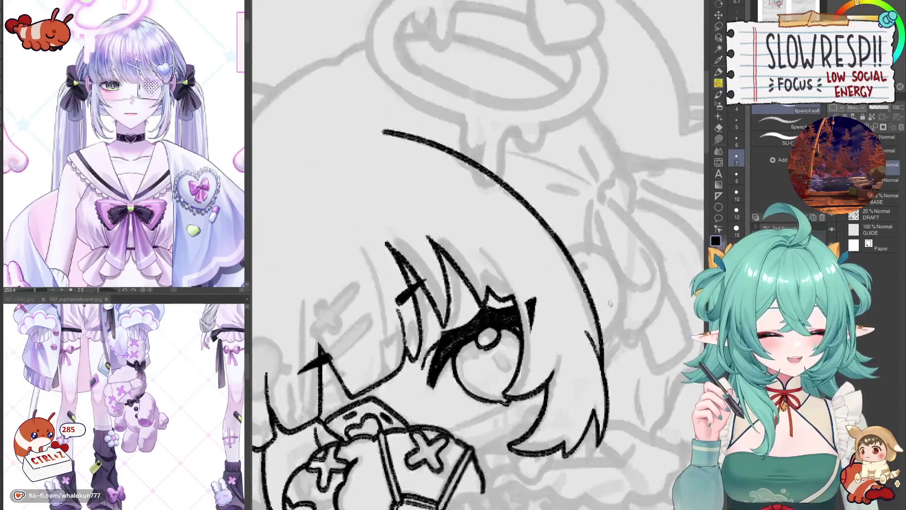
{"action": "key", "text": "ctrl+minus"}
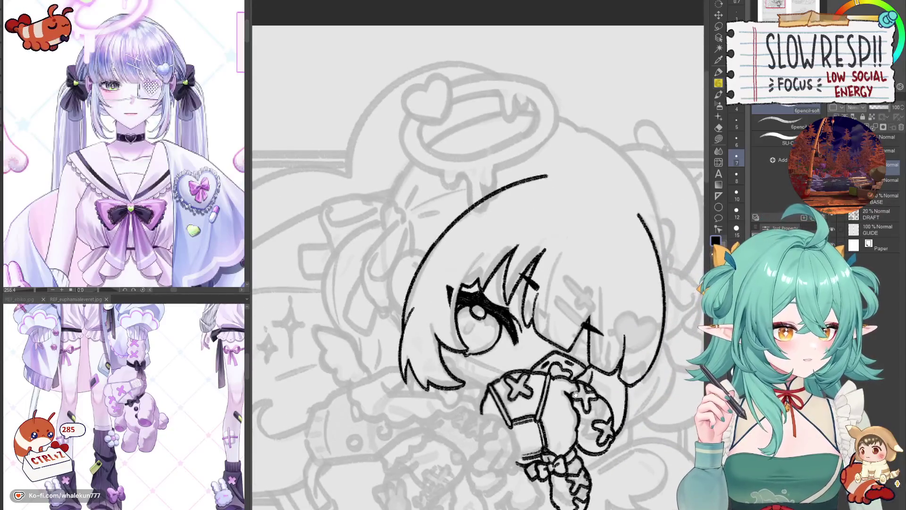
{"action": "key", "text": "ctrl+z"}
{"action": "key", "text": "ctrl+y"}
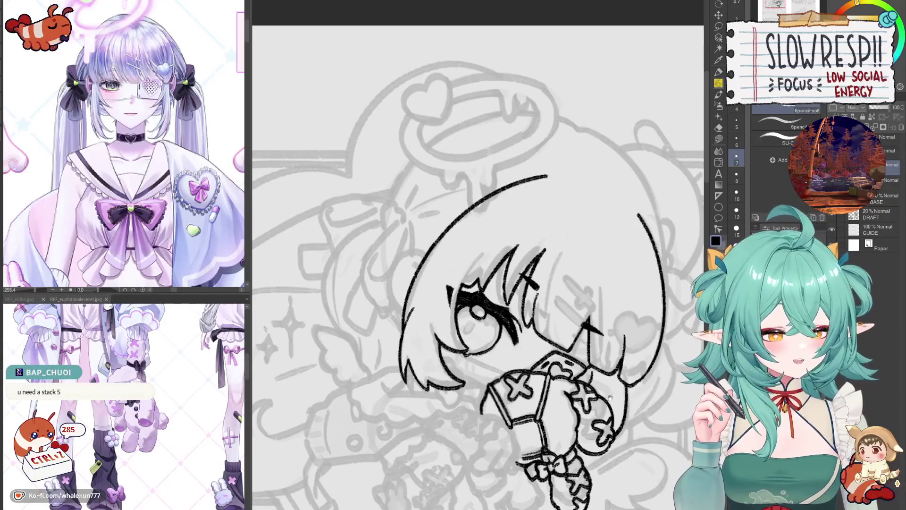
Zoom in on the eye and draw a thin line above the upper eyelid, redrawing once.
{"action": "left_click_drag", "start_coordinate": [609, 398], "coordinate": [579, 372]}
{"action": "key", "text": "h"}
{"action": "key", "text": "ctrl+plus"}
{"action": "key", "text": "h"}
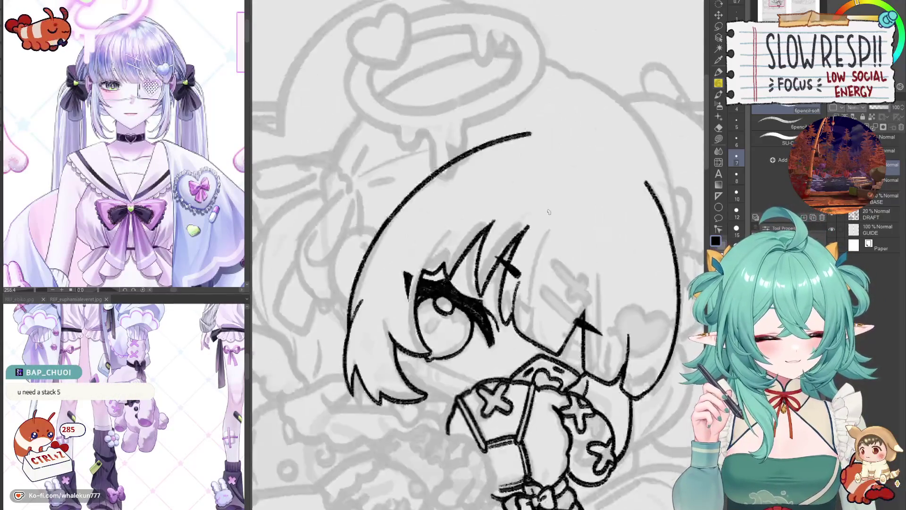
{"action": "key", "text": "ctrl+plus"}
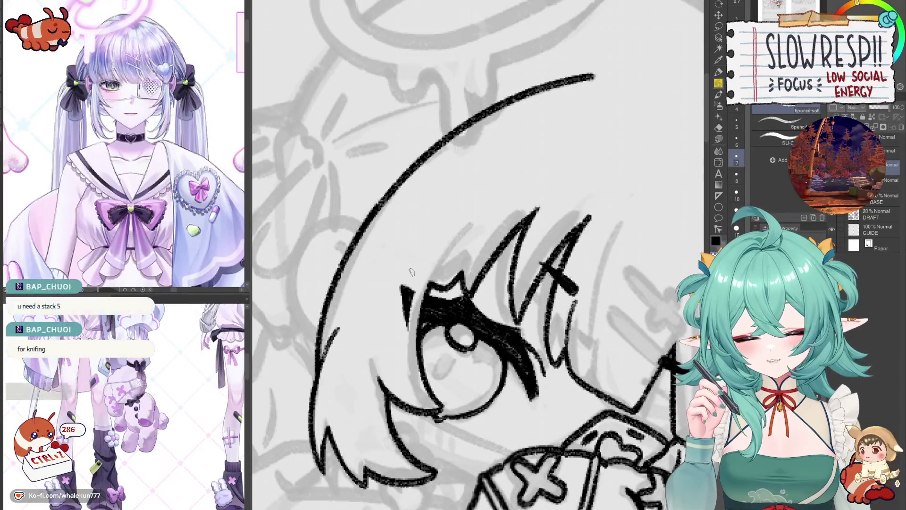
{"action": "left_click_drag", "start_coordinate": [402, 268], "coordinate": [442, 286]}
{"action": "key", "text": "ctrl+z"}
{"action": "key", "text": "ctrl+z"}
{"action": "key", "text": "ctrl+z"}
{"action": "key", "text": "ctrl+z"}
{"action": "key", "text": "ctrl+z"}
{"action": "key", "text": "ctrl+minus"}
{"action": "key", "text": "ctrl+minus"}
{"action": "key", "text": "ctrl+minus"}
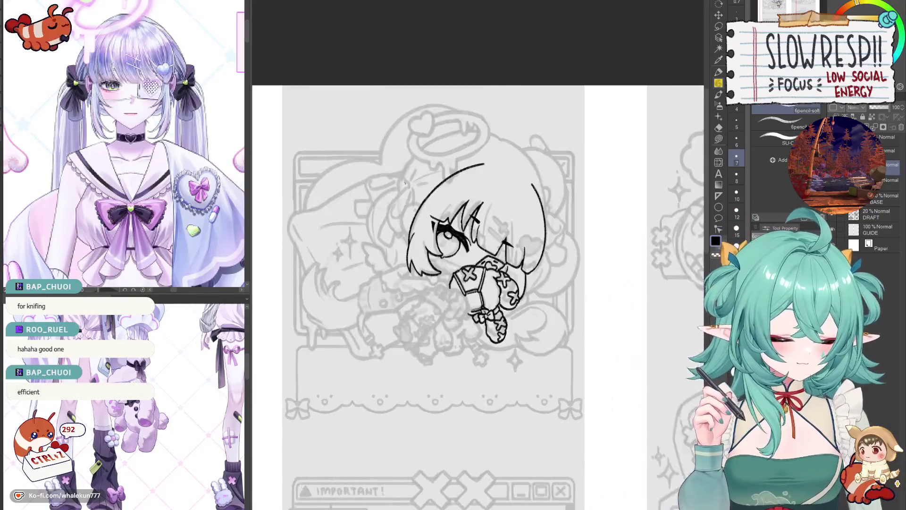
Zoom and pan around the inked chibi's head and body to review the line art.
{"action": "key", "text": "ctrl+plus"}
{"action": "key", "text": "ctrl+plus"}
{"action": "key", "text": "ctrl+plus"}
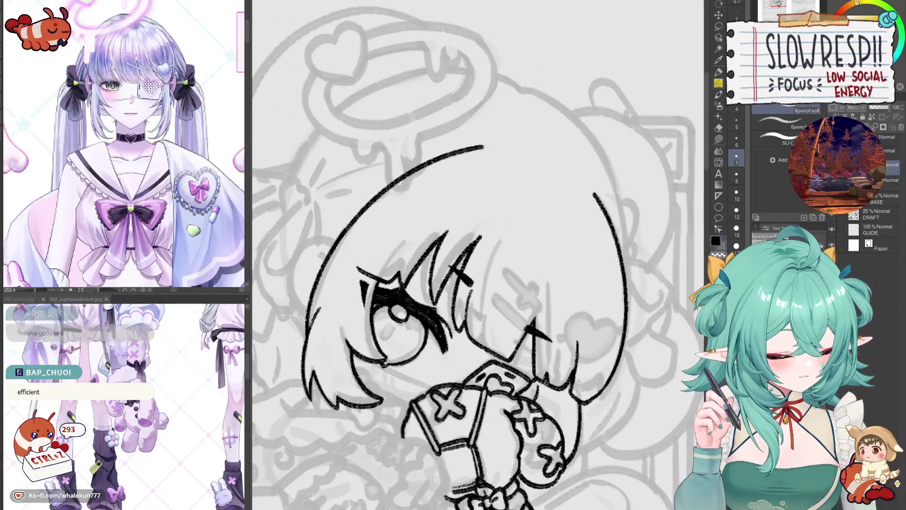
{"action": "scroll", "coordinate": [549, 368], "scroll_direction": "up", "scroll_amount": 1}
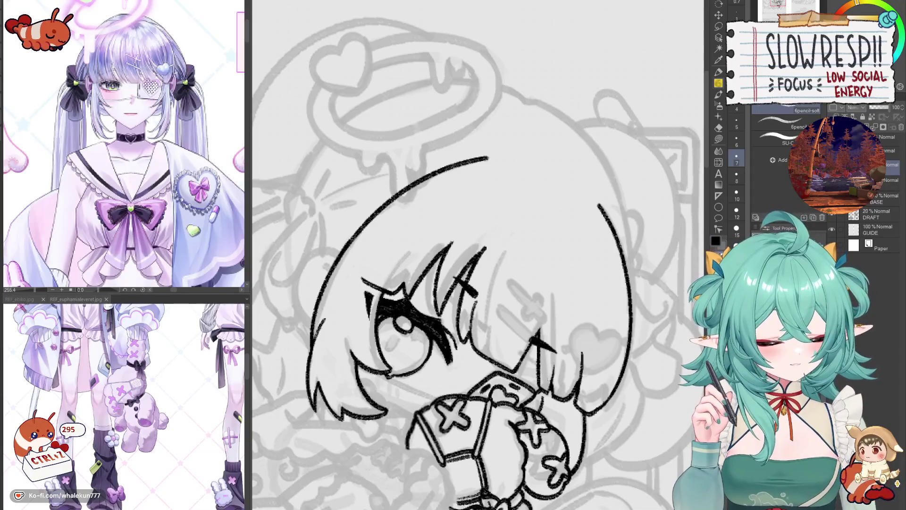
{"action": "left_click_drag", "start_coordinate": [561, 337], "coordinate": [555, 376]}
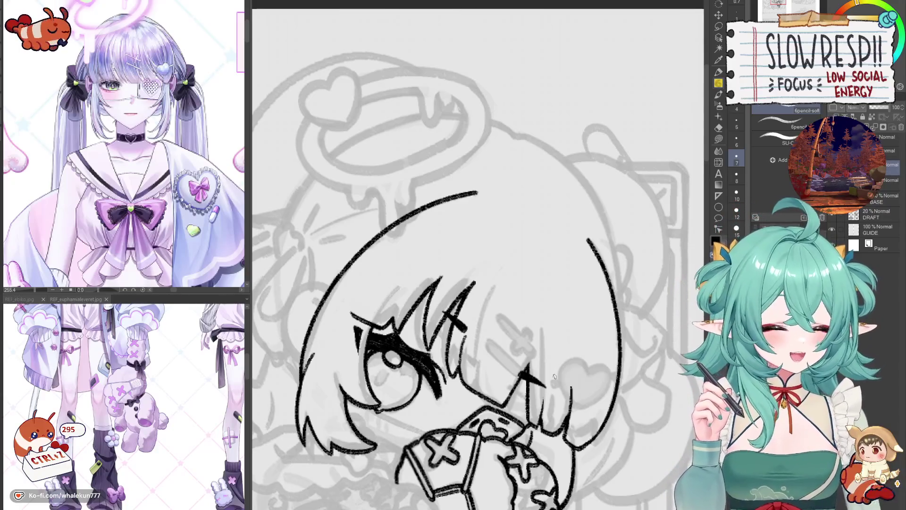
{"action": "left_click_drag", "start_coordinate": [554, 375], "coordinate": [557, 287]}
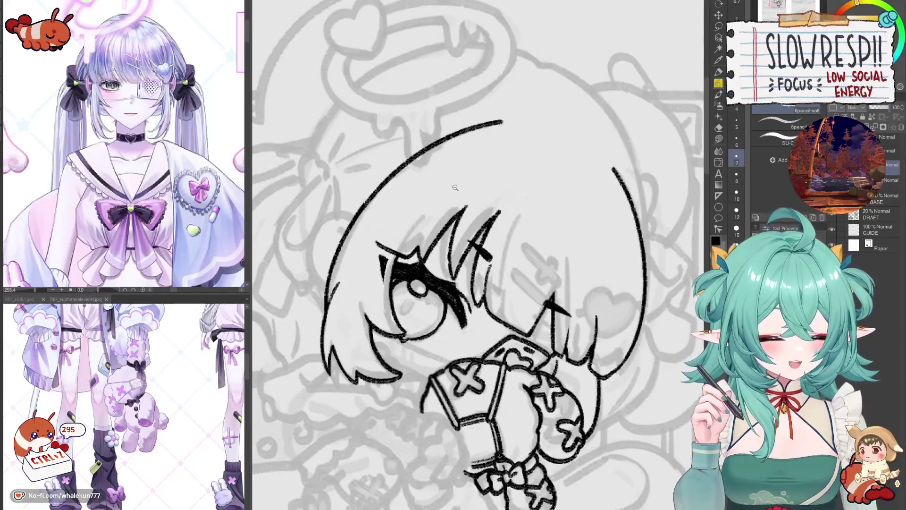
{"action": "scroll", "coordinate": [455, 187], "scroll_direction": "down", "scroll_amount": 3}
{"action": "scroll", "coordinate": [575, 290], "scroll_direction": "up", "scroll_amount": 3}
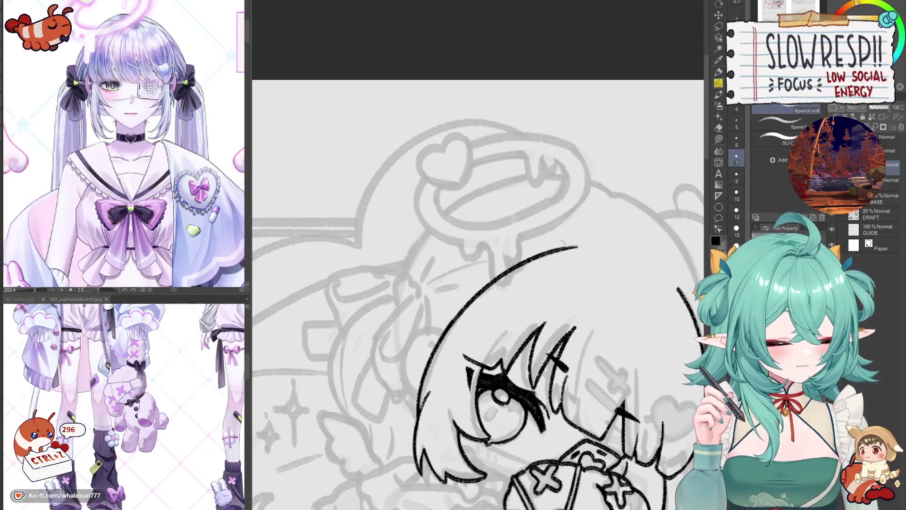
{"action": "left_click_drag", "start_coordinate": [562, 241], "coordinate": [565, 251]}
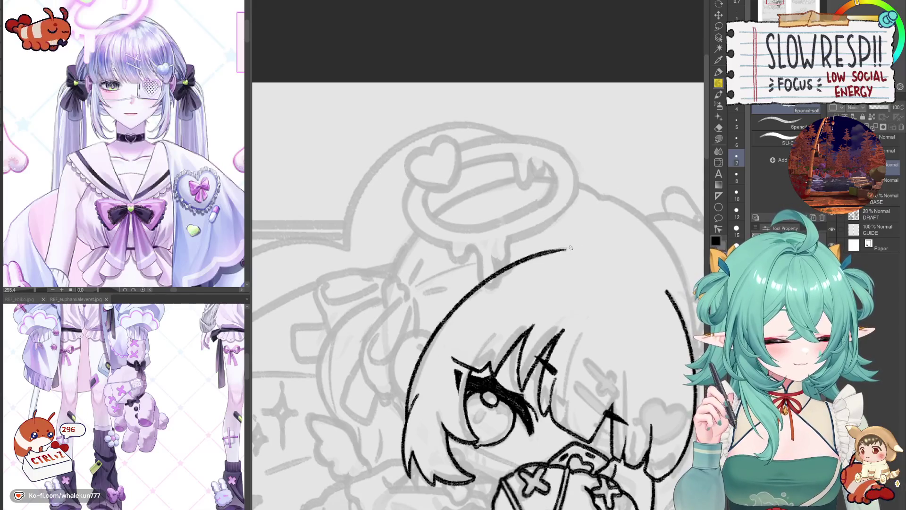
Paste the green chair image onto the canvas.
{"action": "scroll", "coordinate": [568, 251], "scroll_direction": "down", "scroll_amount": 4}
{"action": "scroll", "coordinate": [536, 256], "scroll_direction": "up", "scroll_amount": 1}
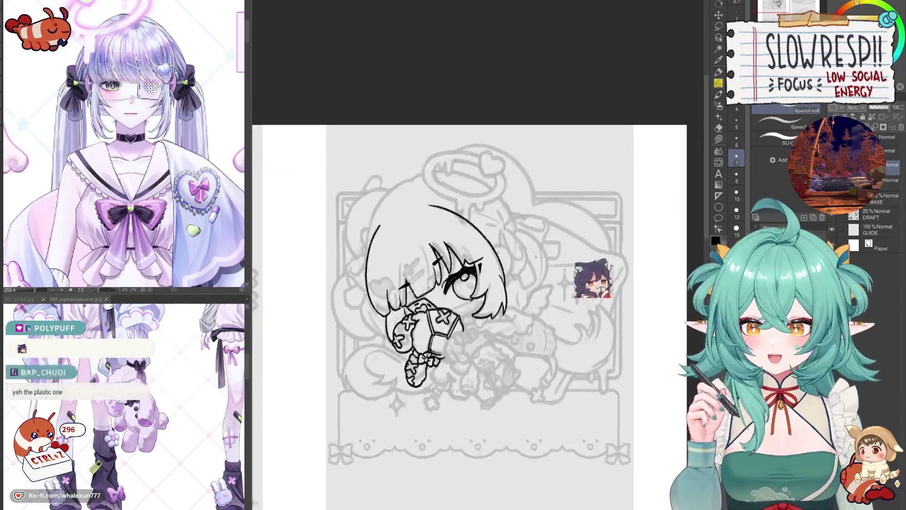
{"action": "scroll", "coordinate": [574, 199], "scroll_direction": "down", "scroll_amount": 2}
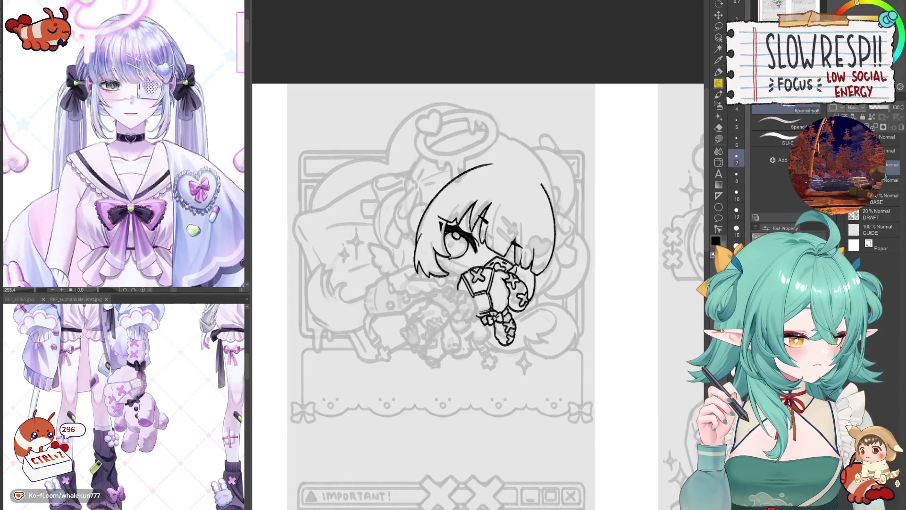
{"action": "key", "text": "ctrl+v"}
{"action": "scroll", "coordinate": [474, 183], "scroll_direction": "up", "scroll_amount": 1}
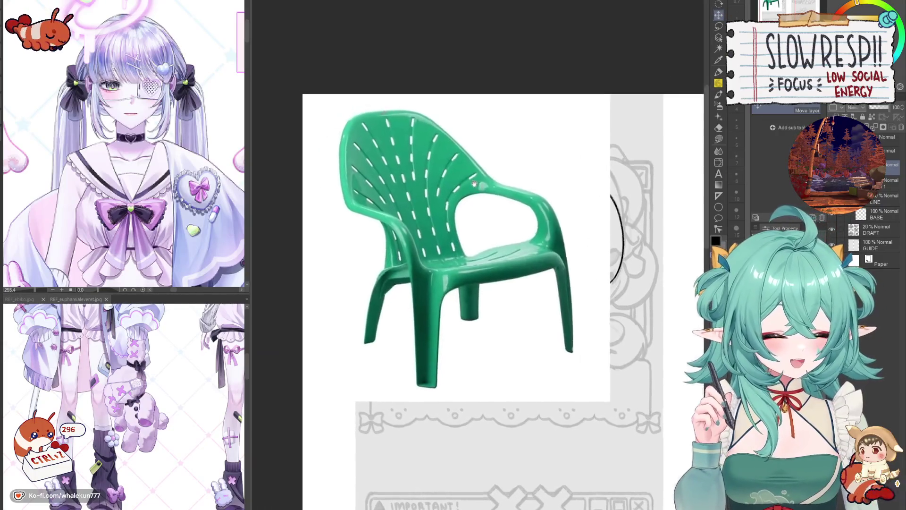
Undo the green chair paste and zoom out to recentre on the chibi sketch.
{"action": "scroll", "coordinate": [474, 183], "scroll_direction": "up", "scroll_amount": 1}
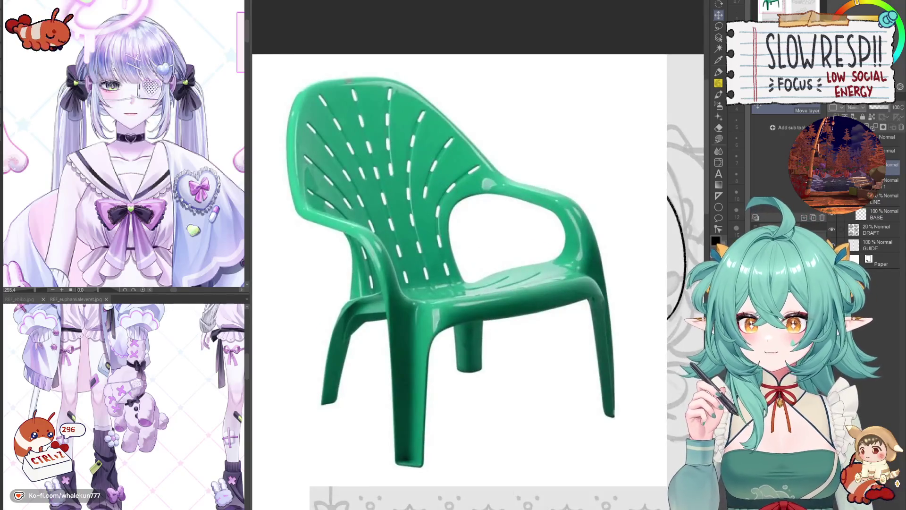
{"action": "scroll", "coordinate": [498, 200], "scroll_direction": "down", "scroll_amount": 1}
{"action": "scroll", "coordinate": [493, 189], "scroll_direction": "up", "scroll_amount": 1}
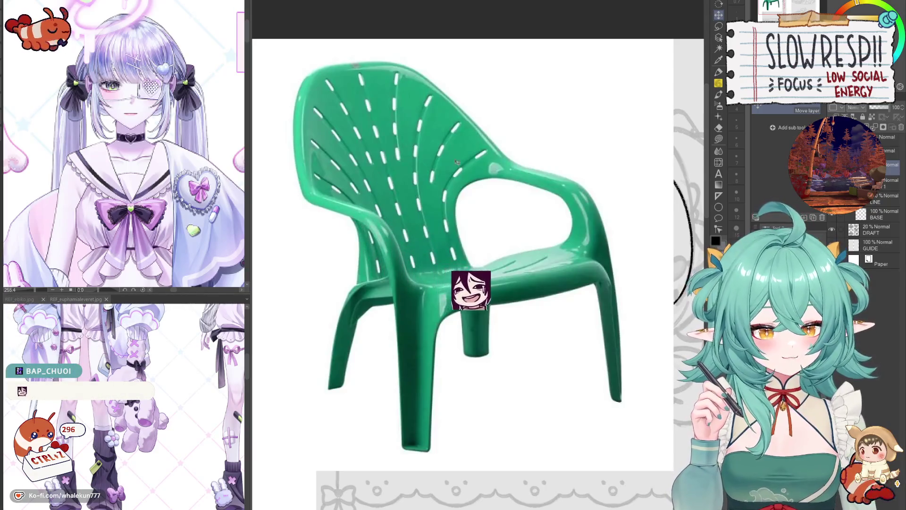
{"action": "key", "text": "ctrl+z"}
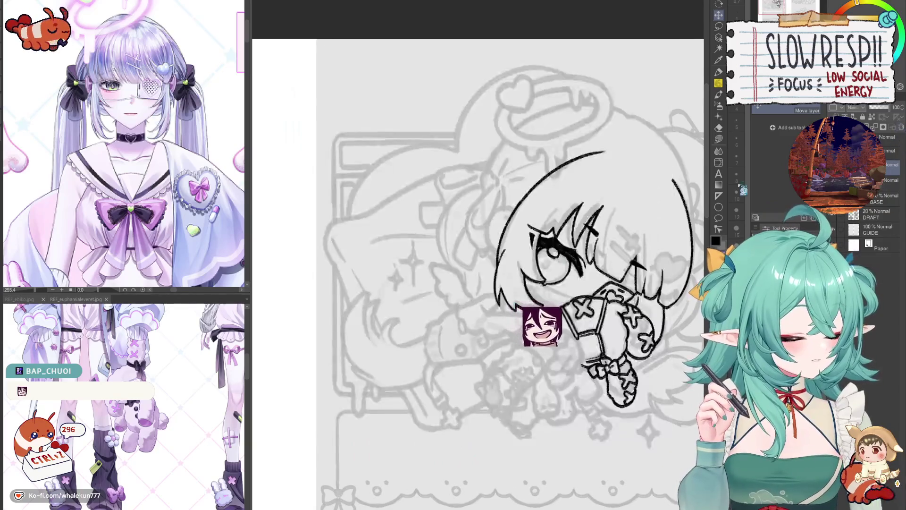
{"action": "scroll", "coordinate": [381, 199], "scroll_direction": "down", "scroll_amount": 2}
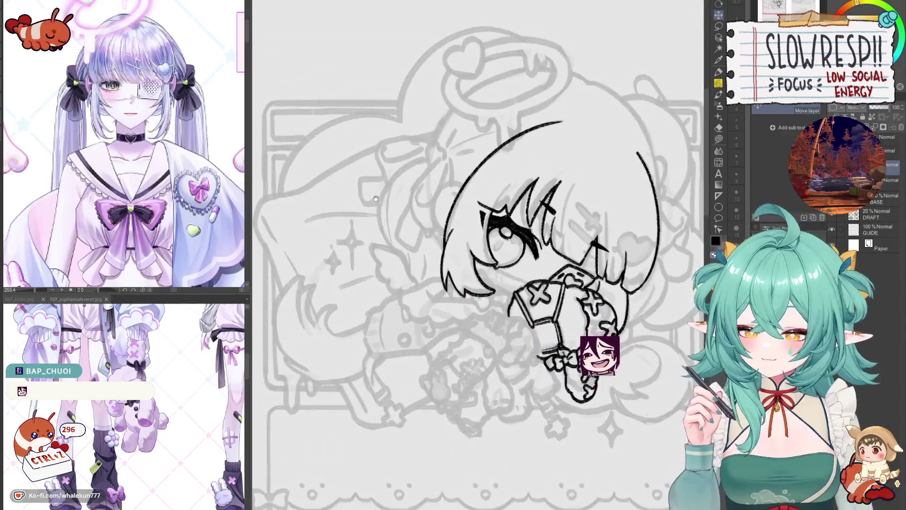
{"action": "scroll", "coordinate": [391, 211], "scroll_direction": "down", "scroll_amount": 2}
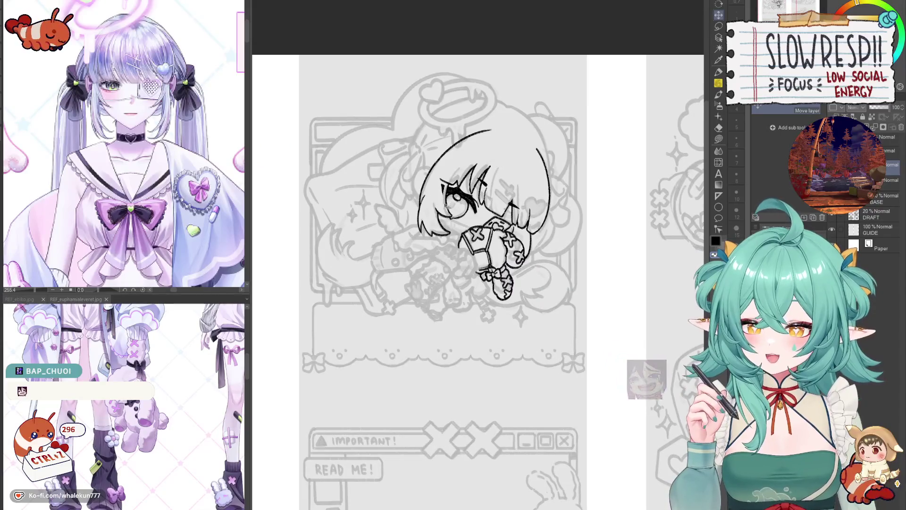
{"action": "left_click_drag", "start_coordinate": [426, 202], "coordinate": [442, 202]}
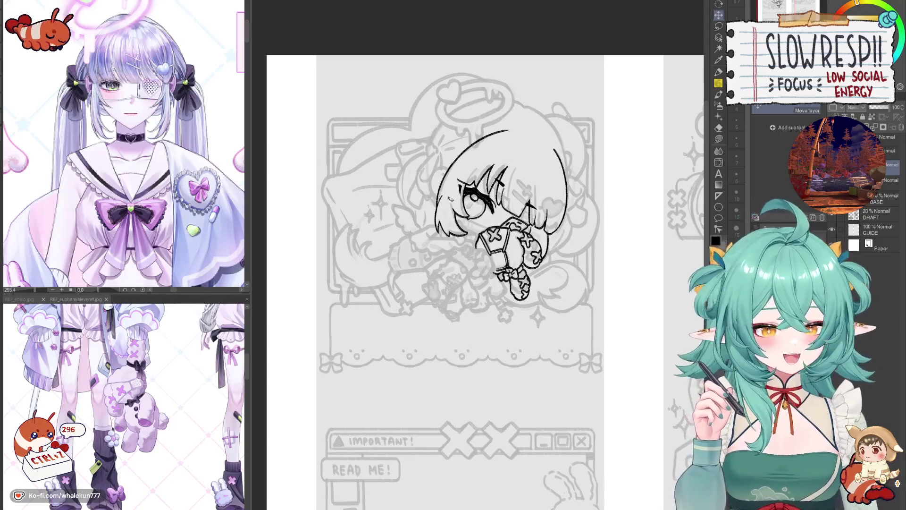
Switch to the soft pencil, toggle undo/redo on the hair strokes, and mirror the view.
{"action": "key", "text": "p"}
{"action": "mouse_move", "coordinate": [582, 358]}
{"action": "left_mouse_down"}
{"action": "mouse_move", "coordinate": [532, 386]}
{"action": "mouse_move", "coordinate": [578, 386]}
{"action": "left_mouse_up"}
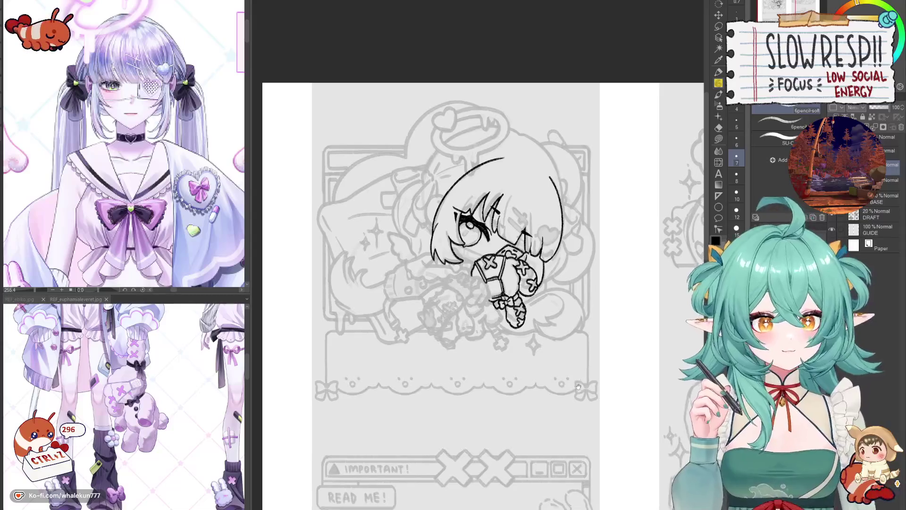
{"action": "scroll", "coordinate": [578, 386], "scroll_direction": "up", "scroll_amount": 2}
{"action": "key", "text": "ctrl+z"}
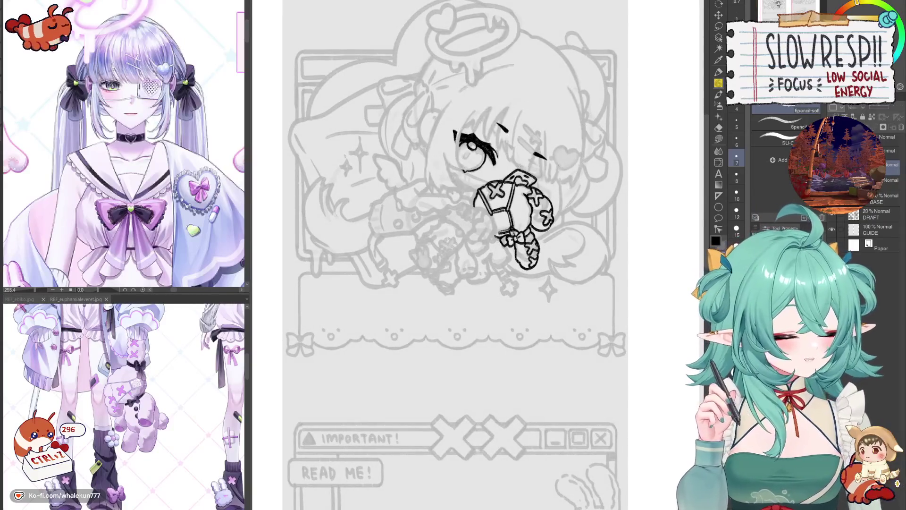
{"action": "key", "text": "ctrl+y"}
{"action": "left_click_drag", "start_coordinate": [544, 233], "coordinate": [565, 358]}
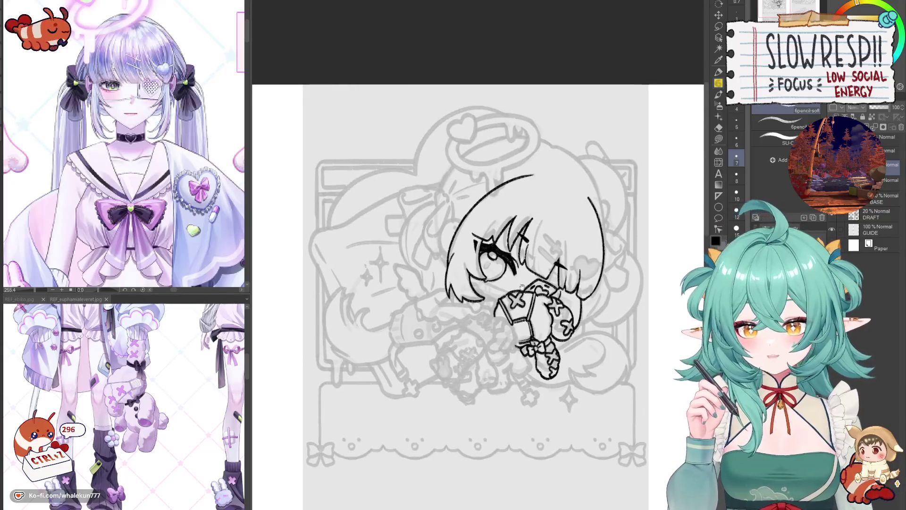
{"action": "scroll", "coordinate": [564, 357], "scroll_direction": "up", "scroll_amount": 3}
{"action": "key", "text": "h"}
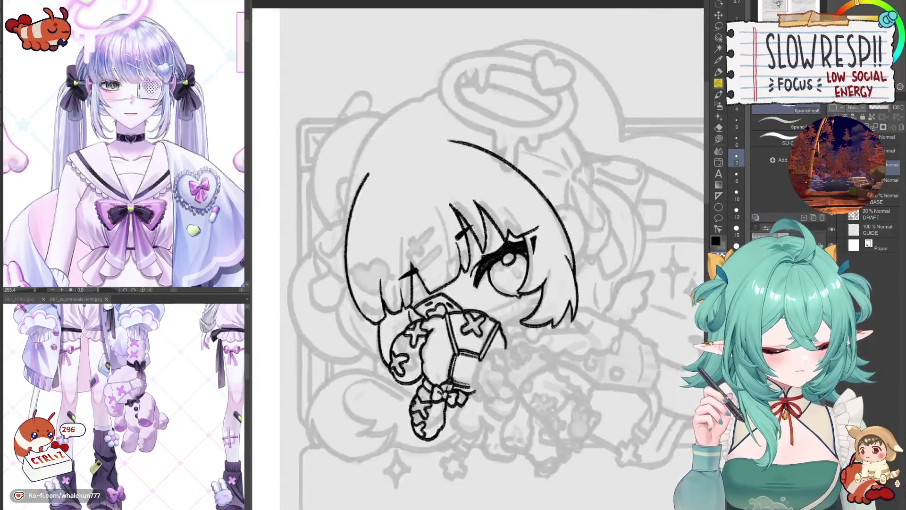
{"action": "scroll", "coordinate": [493, 291], "scroll_direction": "up", "scroll_amount": 5}
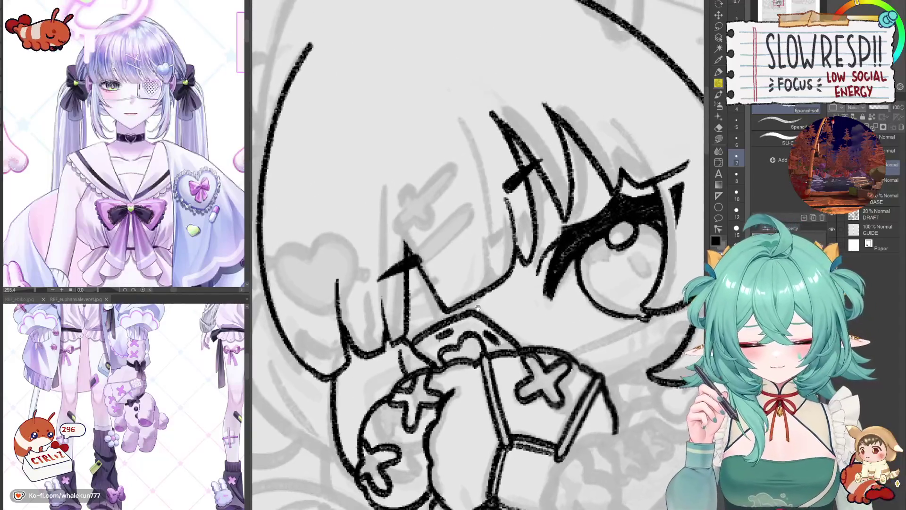
On the layer below, ink the jaw line across the face below the eye, retrying until right.
{"action": "key", "text": "alt+bracketleft"}
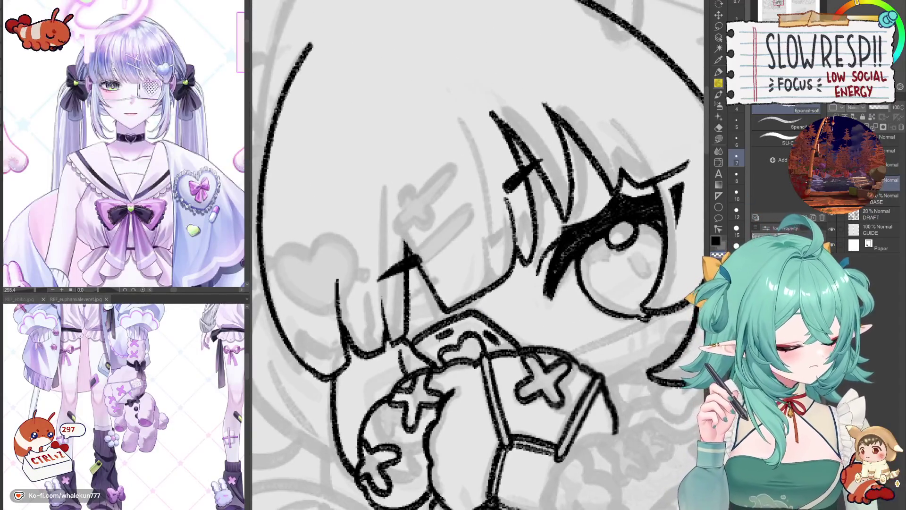
{"action": "mouse_move", "coordinate": [466, 302]}
{"action": "left_mouse_down"}
{"action": "mouse_move", "coordinate": [473, 323]}
{"action": "mouse_move", "coordinate": [505, 256]}
{"action": "left_mouse_up"}
{"action": "left_click_drag", "start_coordinate": [550, 312], "coordinate": [659, 276]}
{"action": "mouse_move", "coordinate": [567, 319]}
{"action": "left_mouse_down"}
{"action": "mouse_move", "coordinate": [650, 288]}
{"action": "mouse_move", "coordinate": [590, 302]}
{"action": "mouse_move", "coordinate": [655, 277]}
{"action": "left_mouse_up"}
{"action": "key", "text": "ctrl+z"}
{"action": "key", "text": "ctrl+z"}
{"action": "key", "text": "ctrl+z"}
{"action": "left_click_drag", "start_coordinate": [556, 317], "coordinate": [656, 275]}
{"action": "left_click_drag", "start_coordinate": [569, 320], "coordinate": [656, 287]}
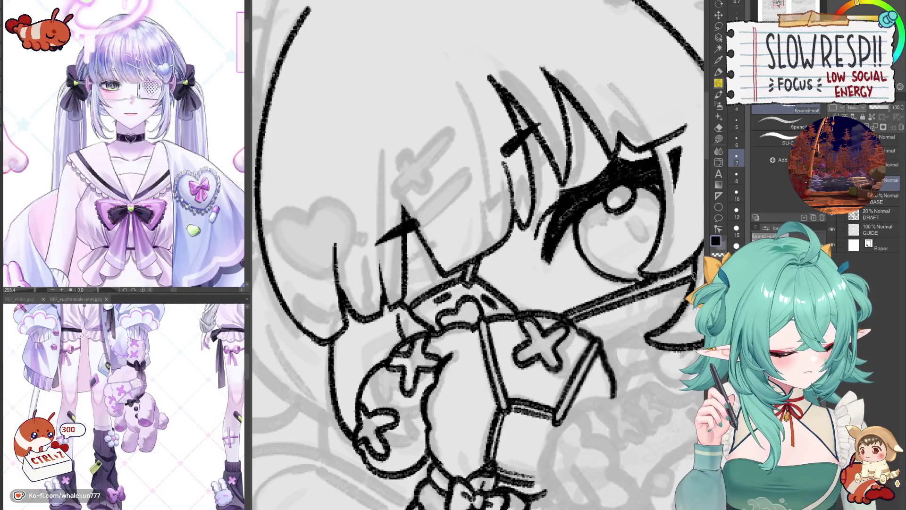
{"action": "key", "text": "ctrl+z"}
{"action": "left_click_drag", "start_coordinate": [569, 326], "coordinate": [656, 287]}
{"action": "key", "text": "ctrl+z"}
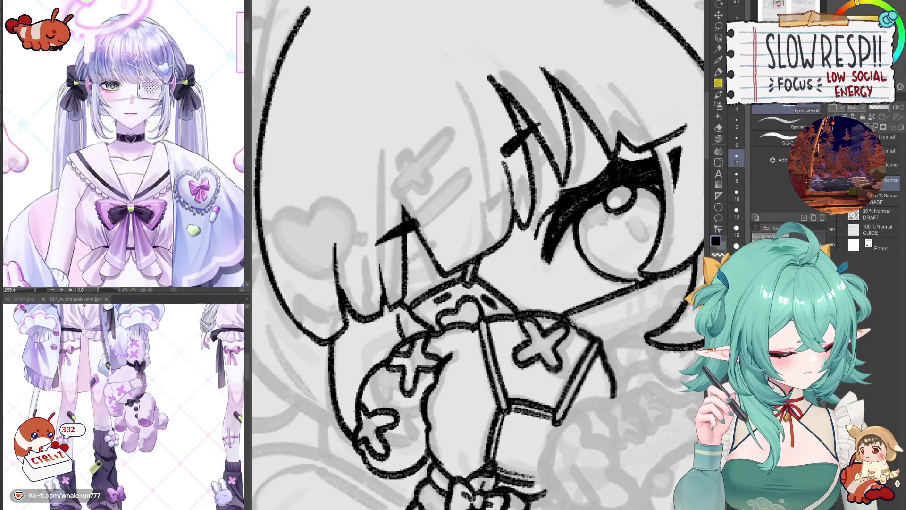
{"action": "left_click_drag", "start_coordinate": [568, 325], "coordinate": [691, 275]}
Zoom to fit and flip the canvas back and forth to check the jaw line.
{"action": "key", "text": "ctrl+0"}
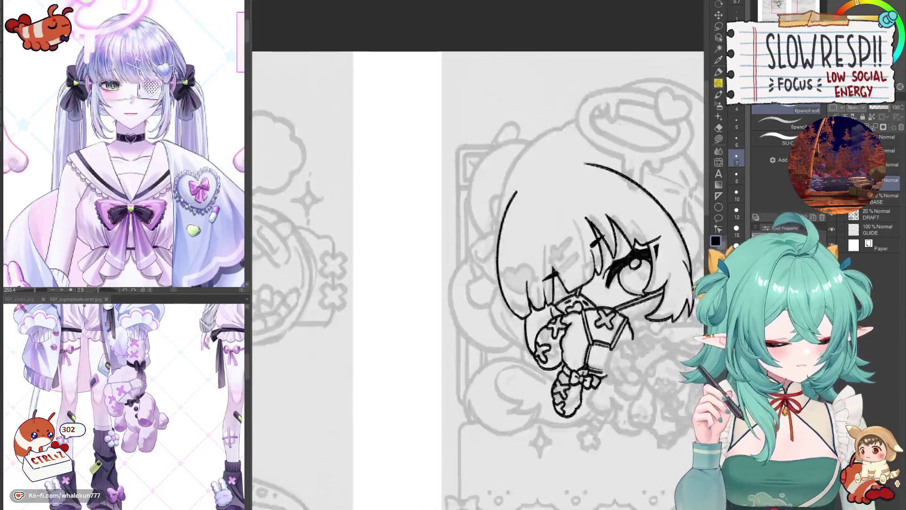
{"action": "key", "text": "h"}
{"action": "key", "text": "h"}
{"action": "key", "text": "h"}
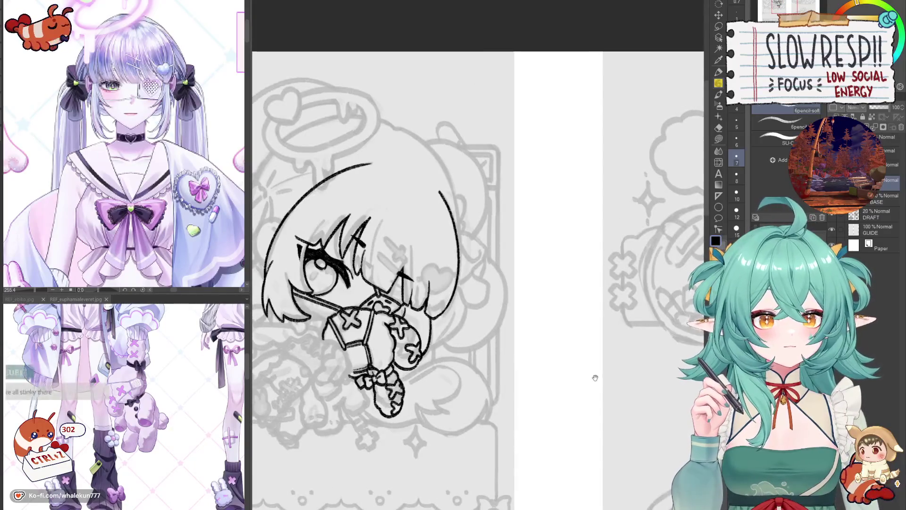
{"action": "key", "text": "h"}
{"action": "key", "text": "h"}
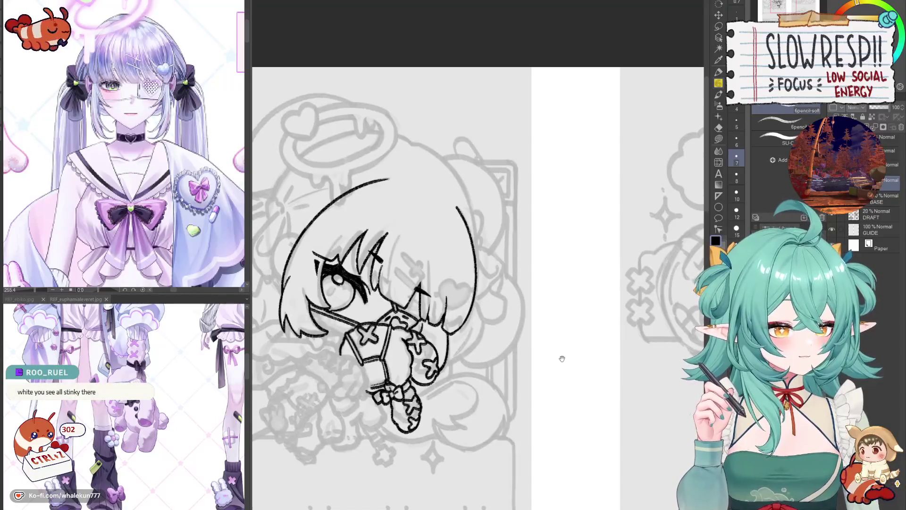
{"action": "left_click_drag", "start_coordinate": [562, 359], "coordinate": [625, 349]}
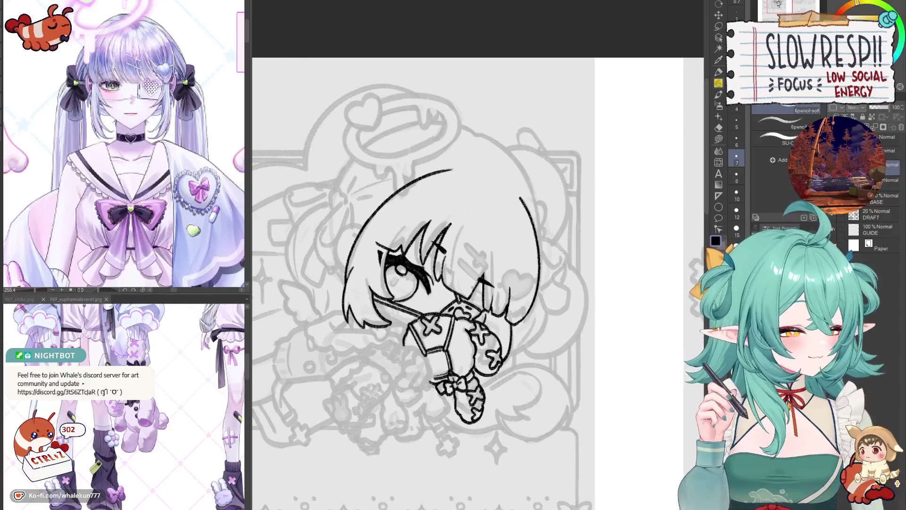
Sketch a slanted pedal bar with its base and a diagonal stem beside the chibi.
{"action": "left_click_drag", "start_coordinate": [598, 346], "coordinate": [543, 203]}
{"action": "left_click_drag", "start_coordinate": [558, 284], "coordinate": [656, 249]}
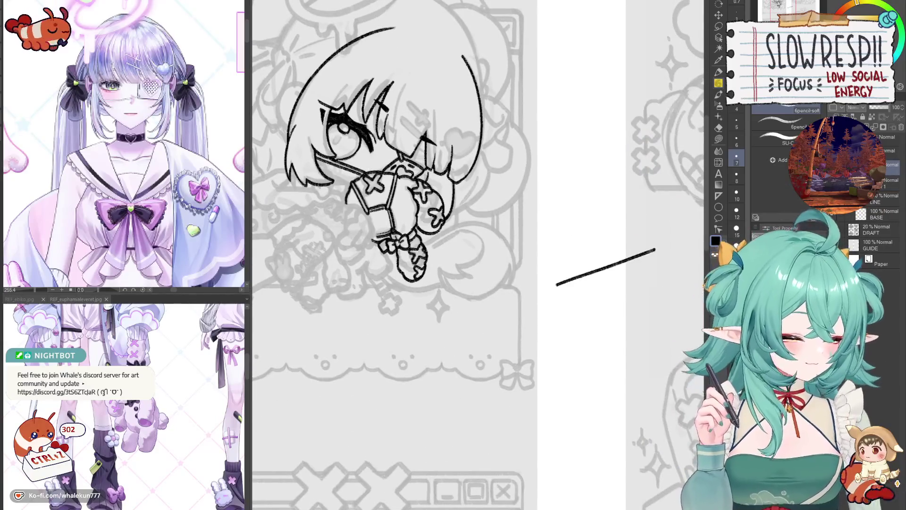
{"action": "mouse_move", "coordinate": [556, 285]}
{"action": "left_mouse_down"}
{"action": "mouse_move", "coordinate": [555, 294]}
{"action": "mouse_move", "coordinate": [660, 259]}
{"action": "left_mouse_up"}
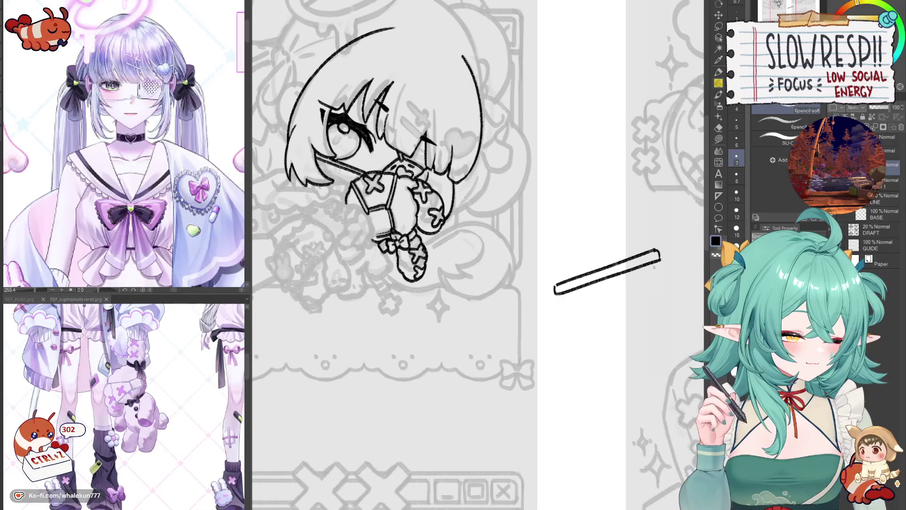
{"action": "mouse_move", "coordinate": [557, 291]}
{"action": "left_mouse_down"}
{"action": "mouse_move", "coordinate": [563, 299]}
{"action": "mouse_move", "coordinate": [650, 296]}
{"action": "left_mouse_up"}
{"action": "left_click_drag", "start_coordinate": [653, 263], "coordinate": [651, 297]}
{"action": "mouse_move", "coordinate": [548, 194]}
{"action": "left_mouse_down"}
{"action": "mouse_move", "coordinate": [572, 237]}
{"action": "mouse_move", "coordinate": [616, 243]}
{"action": "left_mouse_up"}
{"action": "key", "text": "ctrl+z"}
{"action": "mouse_move", "coordinate": [547, 191]}
{"action": "left_mouse_down"}
{"action": "mouse_move", "coordinate": [583, 254]}
{"action": "mouse_move", "coordinate": [632, 250]}
{"action": "left_mouse_up"}
{"action": "left_click_drag", "start_coordinate": [522, 211], "coordinate": [556, 279]}
{"action": "key", "text": "ctrl+z"}
Add a thin wedge sole shape left of the pedal and thicken its lines.
{"action": "mouse_move", "coordinate": [472, 236]}
{"action": "left_mouse_down"}
{"action": "mouse_move", "coordinate": [449, 257]}
{"action": "mouse_move", "coordinate": [468, 247]}
{"action": "left_mouse_up"}
{"action": "mouse_move", "coordinate": [650, 310]}
{"action": "left_mouse_down"}
{"action": "mouse_move", "coordinate": [628, 313]}
{"action": "mouse_move", "coordinate": [634, 324]}
{"action": "left_mouse_up"}
{"action": "left_click_drag", "start_coordinate": [472, 236], "coordinate": [389, 209]}
{"action": "key", "text": "ctrl+z"}
{"action": "key", "text": "ctrl+z"}
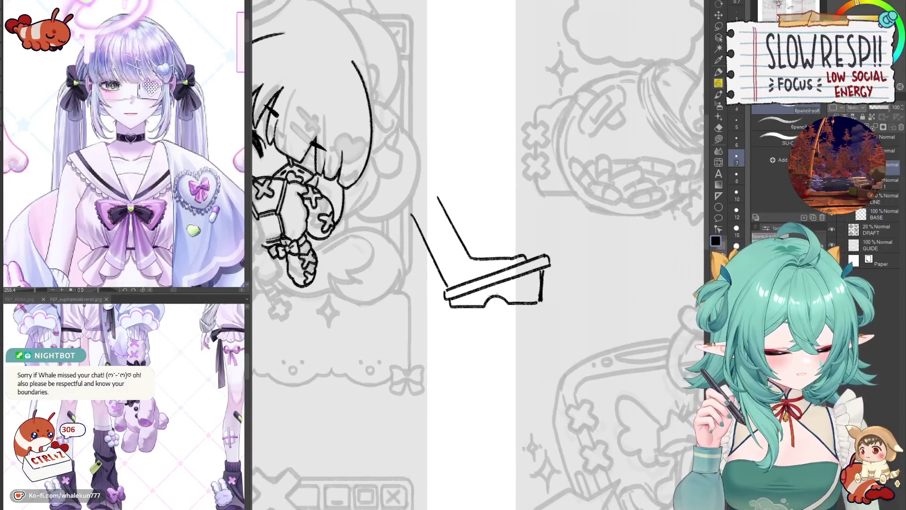
{"action": "mouse_move", "coordinate": [432, 299]}
{"action": "left_mouse_down"}
{"action": "mouse_move", "coordinate": [410, 308]}
{"action": "mouse_move", "coordinate": [427, 302]}
{"action": "left_mouse_up"}
{"action": "left_click_drag", "start_coordinate": [409, 309], "coordinate": [442, 307]}
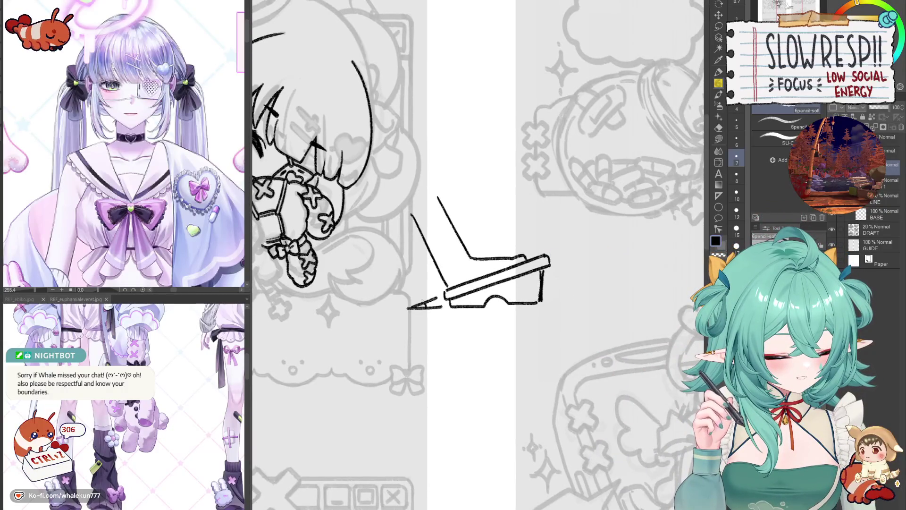
{"action": "left_click_drag", "start_coordinate": [472, 236], "coordinate": [467, 244]}
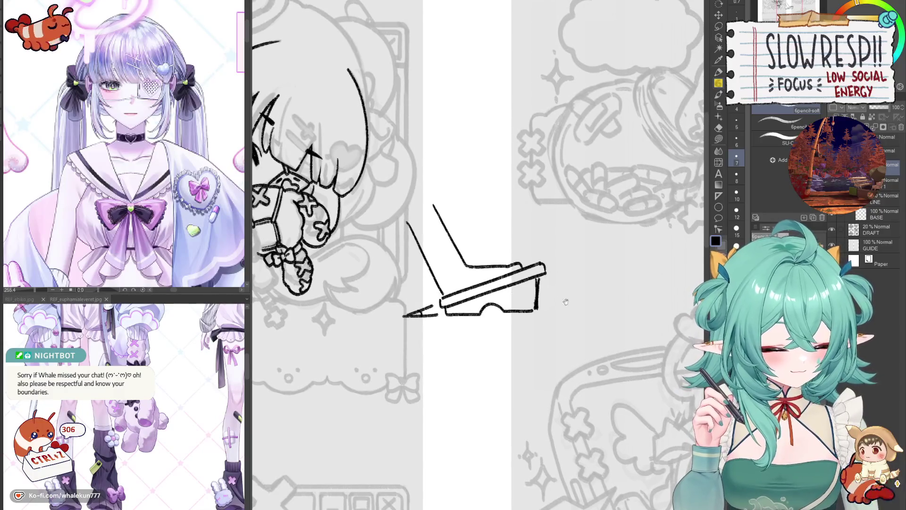
{"action": "left_click_drag", "start_coordinate": [565, 302], "coordinate": [524, 303]}
{"action": "mouse_move", "coordinate": [551, 253]}
{"action": "left_mouse_down"}
{"action": "mouse_move", "coordinate": [644, 251]}
{"action": "mouse_move", "coordinate": [604, 267]}
{"action": "mouse_move", "coordinate": [645, 268]}
{"action": "mouse_move", "coordinate": [545, 302]}
{"action": "mouse_move", "coordinate": [543, 315]}
{"action": "left_mouse_up"}
{"action": "key", "text": "ctrl+z"}
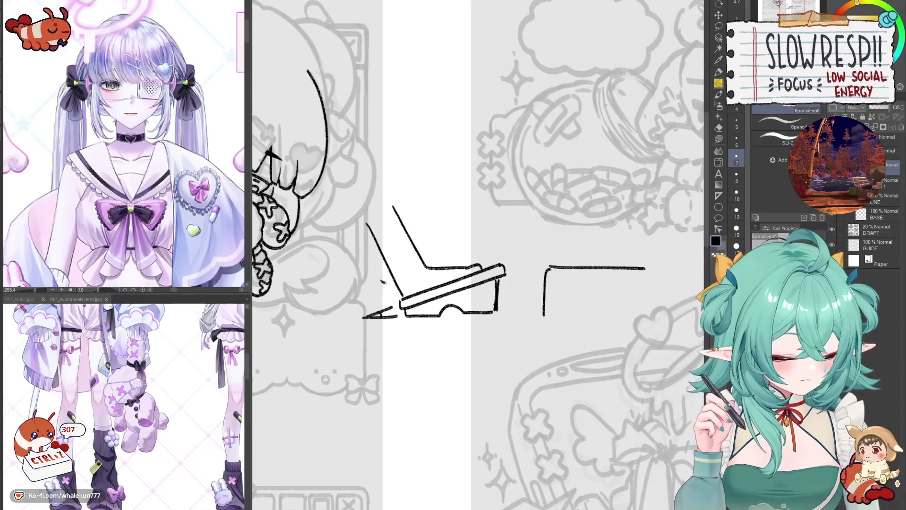
{"action": "left_click_drag", "start_coordinate": [471, 236], "coordinate": [482, 236]}
{"action": "mouse_move", "coordinate": [373, 315]}
{"action": "left_mouse_down"}
{"action": "mouse_move", "coordinate": [404, 304]}
{"action": "mouse_move", "coordinate": [406, 319]}
{"action": "left_mouse_up"}
Sketch a box with its bottom edge, top edge and sides to the right of the wedge.
{"action": "left_click_drag", "start_coordinate": [460, 301], "coordinate": [394, 288]}
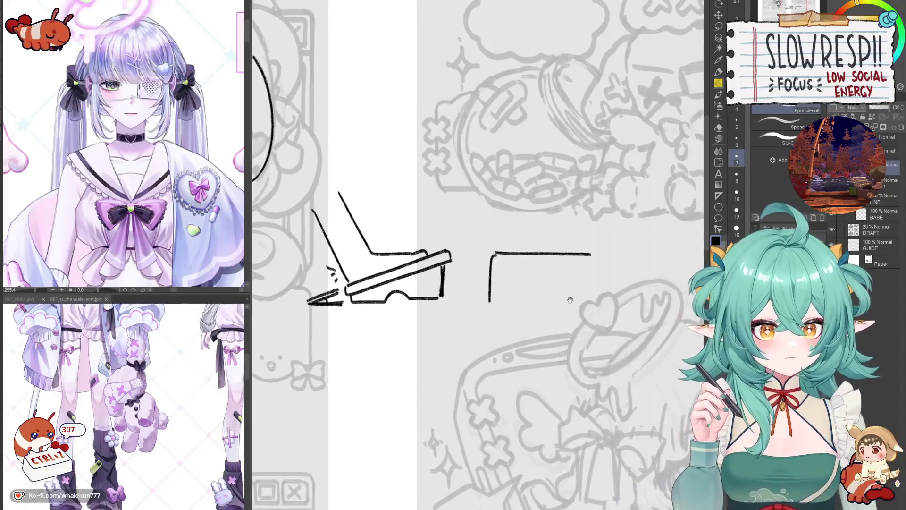
{"action": "left_click_drag", "start_coordinate": [490, 305], "coordinate": [589, 305]}
{"action": "key", "text": "ctrl+z"}
{"action": "left_click_drag", "start_coordinate": [597, 260], "coordinate": [591, 308]}
{"action": "mouse_move", "coordinate": [487, 133]}
{"action": "left_mouse_down"}
{"action": "mouse_move", "coordinate": [528, 134]}
{"action": "mouse_move", "coordinate": [533, 233]}
{"action": "left_mouse_up"}
{"action": "mouse_move", "coordinate": [493, 179]}
{"action": "left_mouse_down"}
{"action": "mouse_move", "coordinate": [494, 221]}
{"action": "mouse_move", "coordinate": [577, 244]}
{"action": "left_mouse_up"}
{"action": "key", "text": "ctrl+z"}
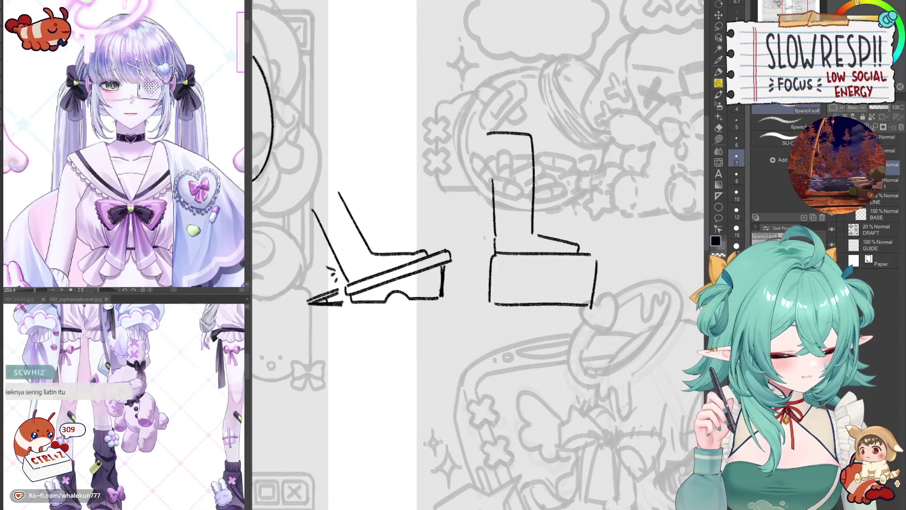
{"action": "mouse_move", "coordinate": [477, 228]}
{"action": "left_mouse_down"}
{"action": "mouse_move", "coordinate": [537, 248]}
{"action": "mouse_move", "coordinate": [547, 274]}
{"action": "left_mouse_up"}
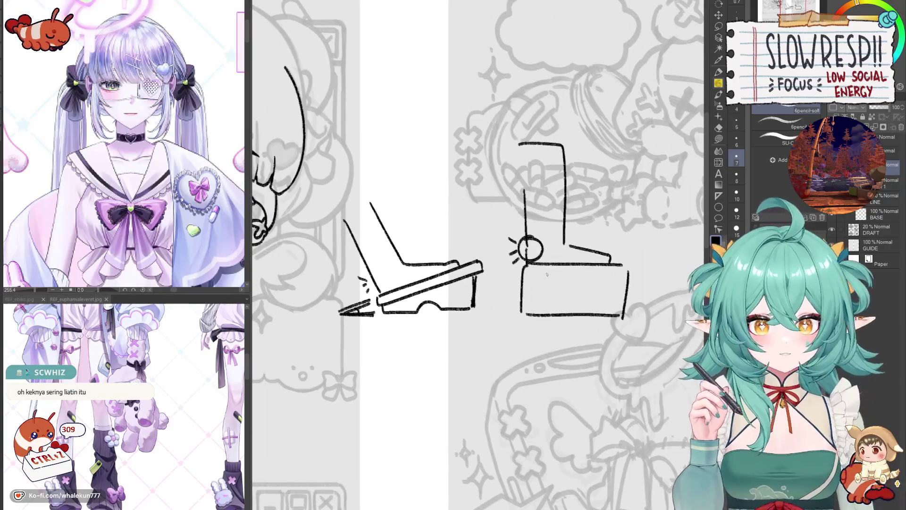
Outline boxes under the doodle, then undo strokes and remove the pedal doodle.
{"action": "left_click_drag", "start_coordinate": [449, 400], "coordinate": [467, 406]}
{"action": "mouse_move", "coordinate": [399, 290]}
{"action": "left_mouse_down"}
{"action": "mouse_move", "coordinate": [508, 322]}
{"action": "mouse_move", "coordinate": [508, 258]}
{"action": "left_mouse_up"}
{"action": "left_click_drag", "start_coordinate": [480, 352], "coordinate": [475, 376]}
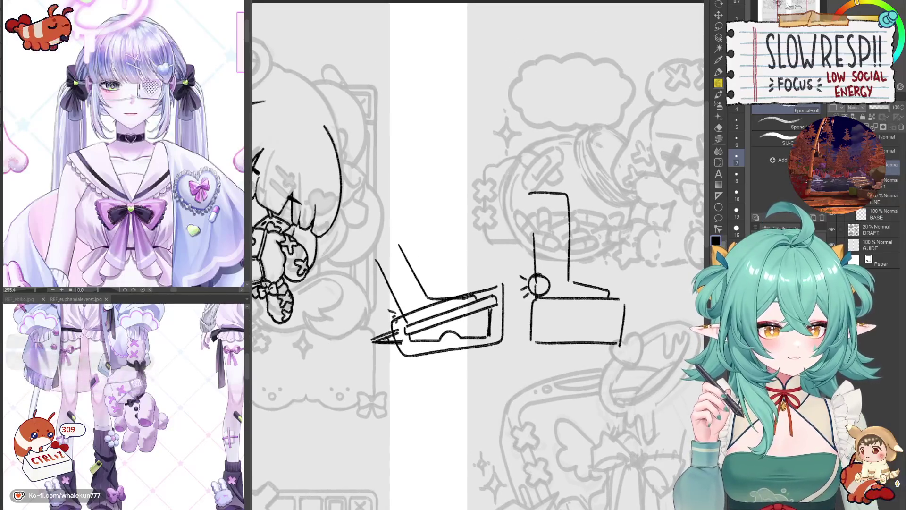
{"action": "mouse_move", "coordinate": [550, 303]}
{"action": "left_mouse_down"}
{"action": "mouse_move", "coordinate": [537, 303]}
{"action": "mouse_move", "coordinate": [534, 322]}
{"action": "left_mouse_up"}
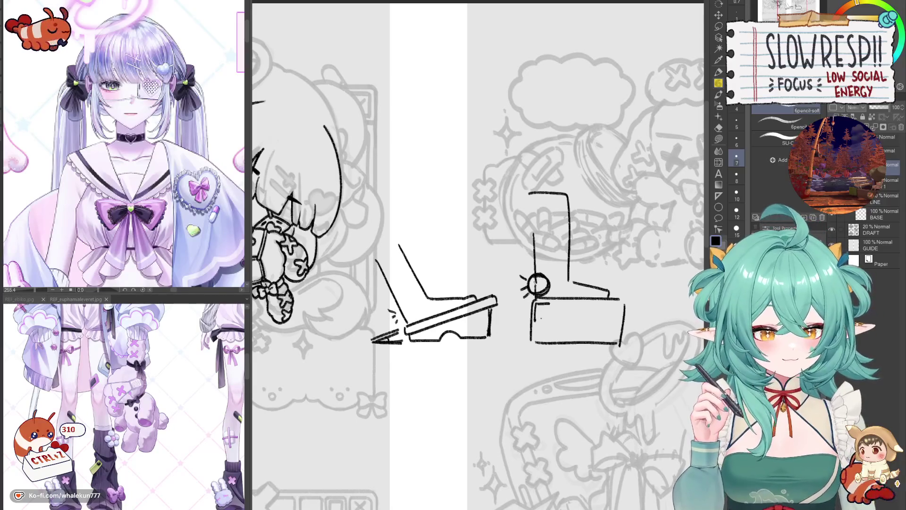
{"action": "key", "text": "ctrl+z"}
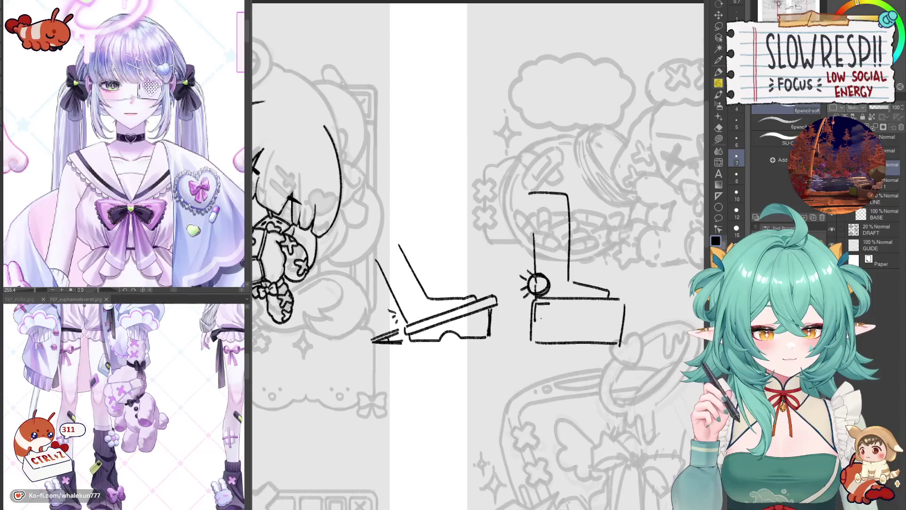
{"action": "key", "text": "ctrl+z"}
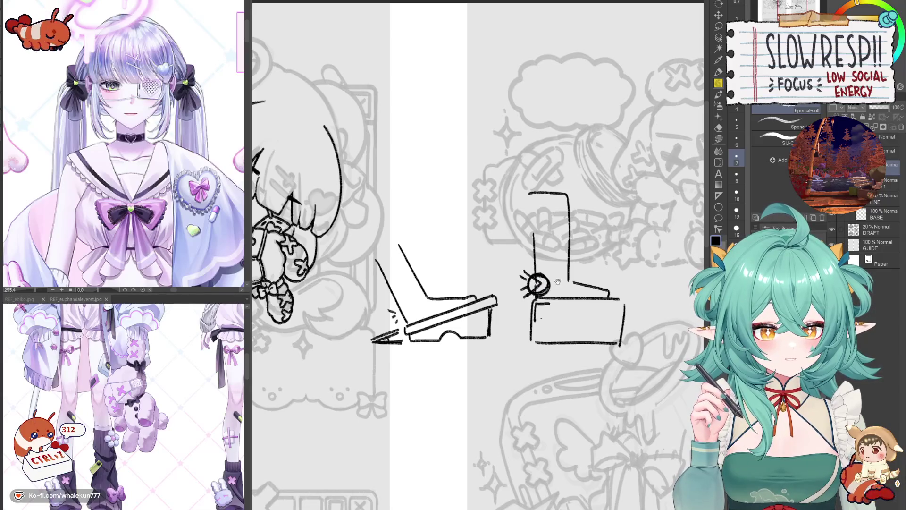
{"action": "left_click_drag", "start_coordinate": [557, 281], "coordinate": [666, 375]}
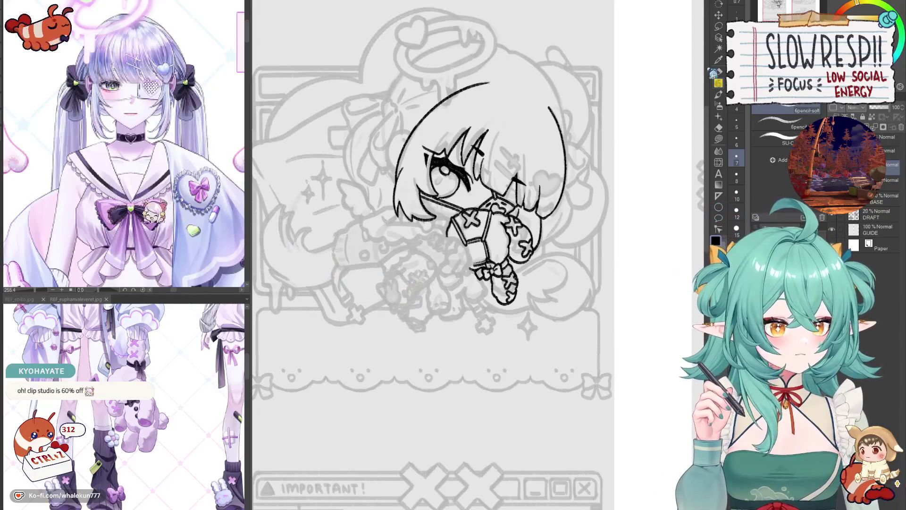
Zoom into the chibi's face and try short hair strokes with the pencil, undoing them.
{"action": "left_click_drag", "start_coordinate": [539, 301], "coordinate": [576, 359]}
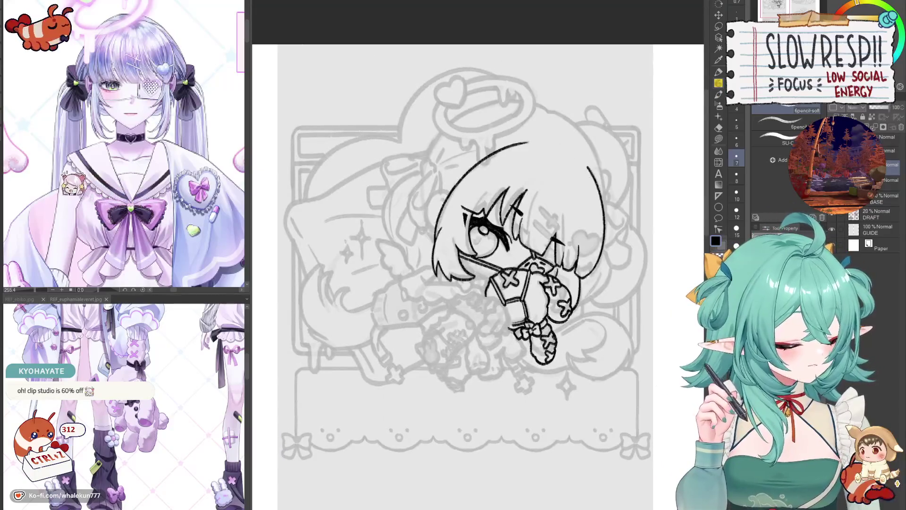
{"action": "scroll", "coordinate": [472, 200], "scroll_direction": "up", "scroll_amount": 3}
{"action": "left_click_drag", "start_coordinate": [401, 247], "coordinate": [443, 245]}
{"action": "key", "text": "e"}
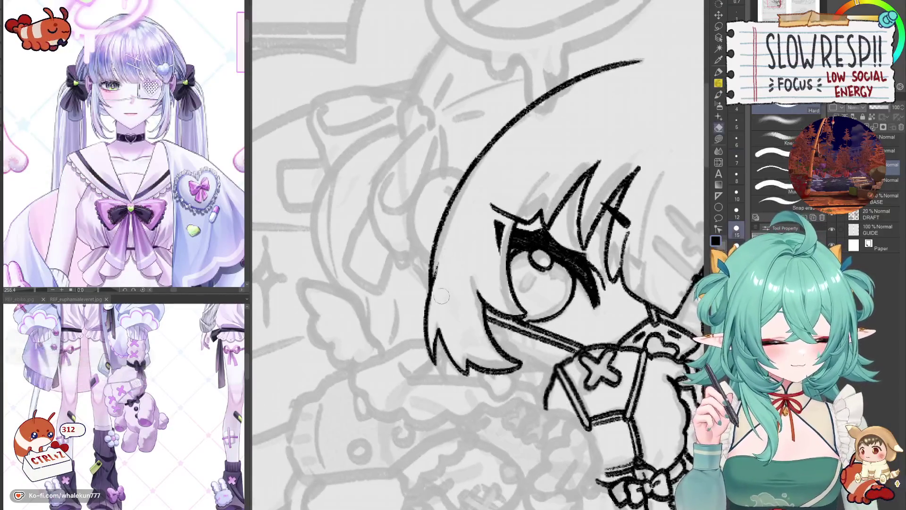
{"action": "scroll", "coordinate": [465, 304], "scroll_direction": "down", "scroll_amount": 5}
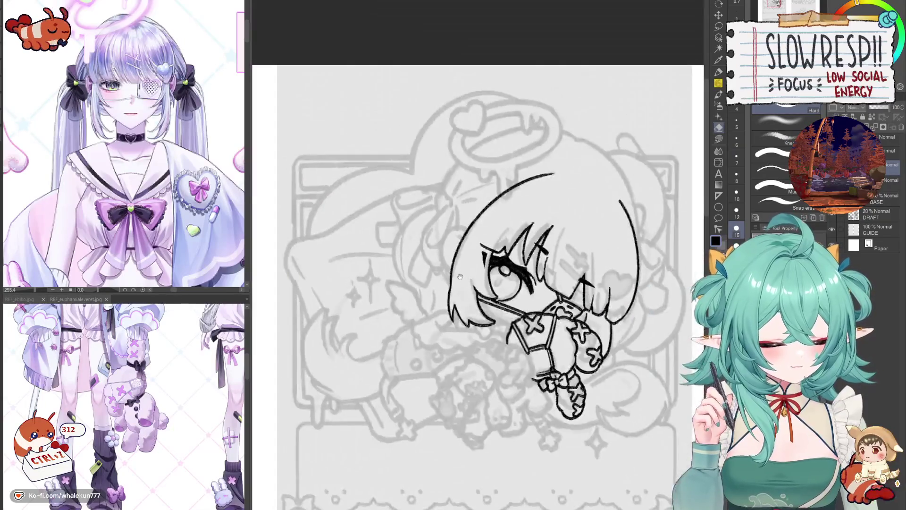
{"action": "scroll", "coordinate": [458, 321], "scroll_direction": "up", "scroll_amount": 5}
{"action": "key", "text": "p"}
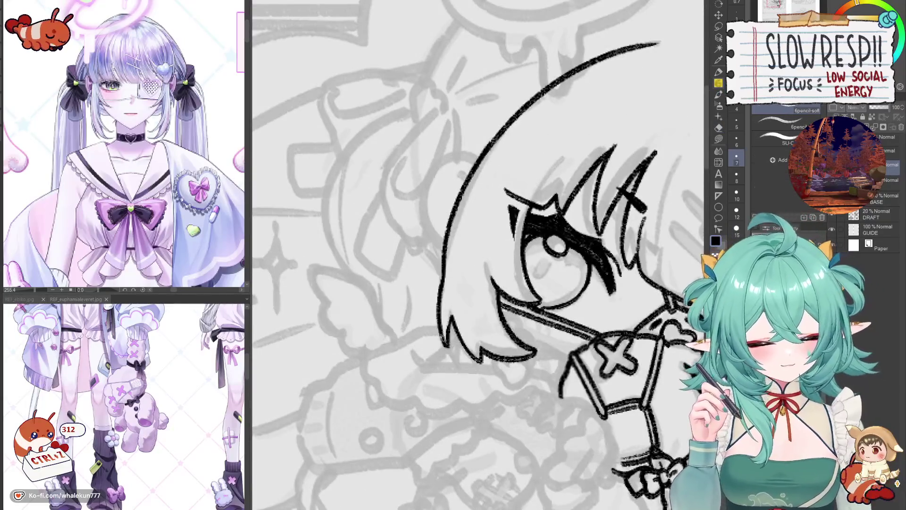
{"action": "left_click_drag", "start_coordinate": [452, 315], "coordinate": [446, 348]}
{"action": "key", "text": "ctrl+z"}
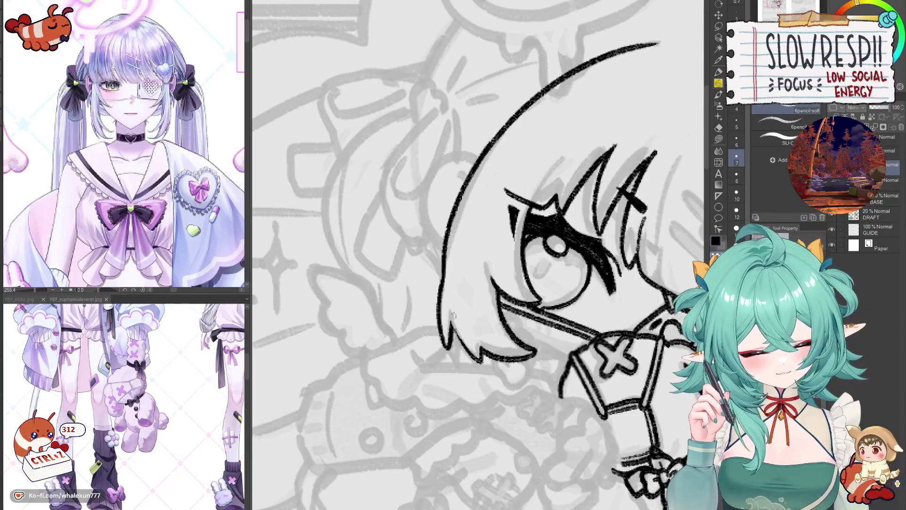
{"action": "key", "text": "ctrl+z"}
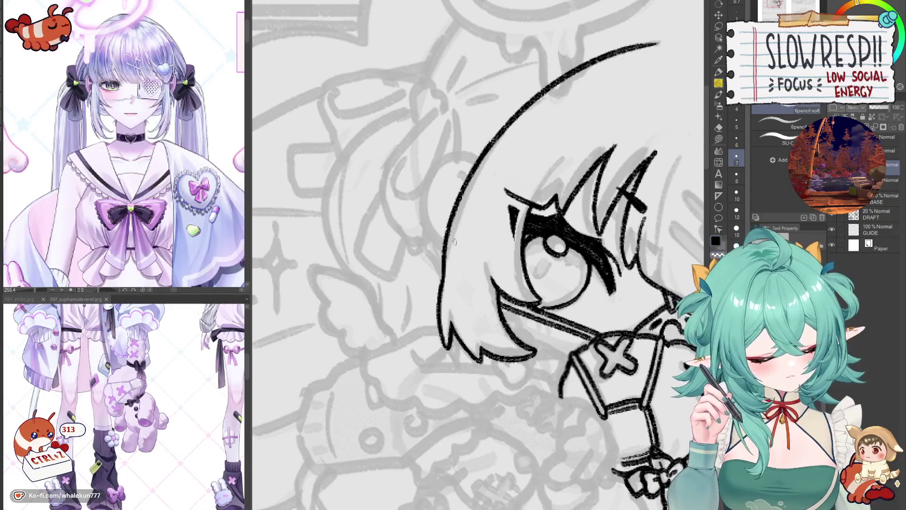
{"action": "key", "text": "ctrl+z"}
Redraw the hair's left outline in two attempts, then zoom back out over the drawing.
{"action": "left_click_drag", "start_coordinate": [451, 228], "coordinate": [434, 338]}
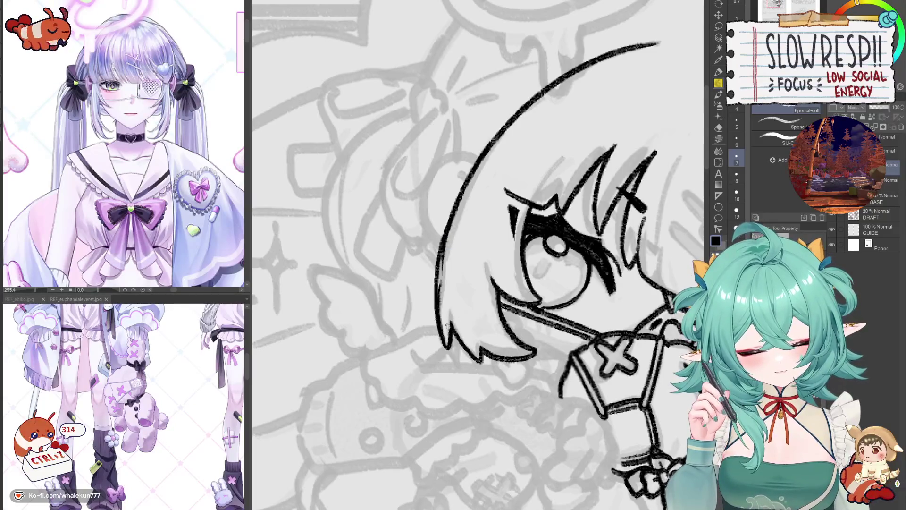
{"action": "key", "text": "ctrl+z"}
{"action": "mouse_move", "coordinate": [456, 207]}
{"action": "left_mouse_down"}
{"action": "mouse_move", "coordinate": [439, 336]}
{"action": "mouse_move", "coordinate": [443, 242]}
{"action": "mouse_move", "coordinate": [436, 340]}
{"action": "left_mouse_up"}
{"action": "key", "text": "ctrl+z"}
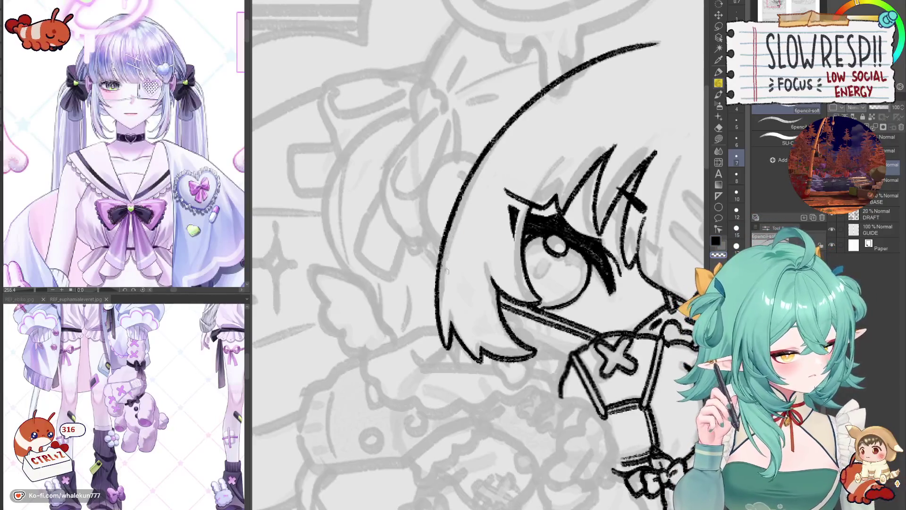
{"action": "scroll", "coordinate": [491, 228], "scroll_direction": "down", "scroll_amount": 5}
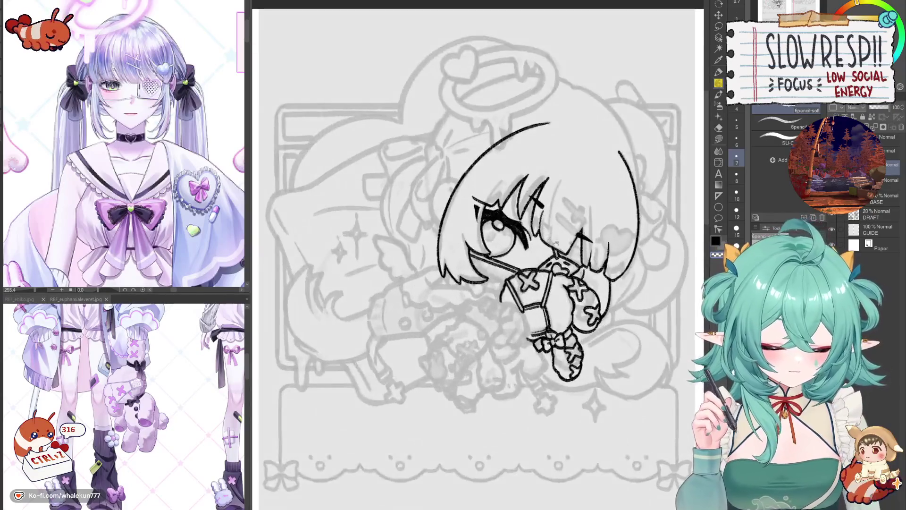
{"action": "left_click_drag", "start_coordinate": [553, 241], "coordinate": [527, 250]}
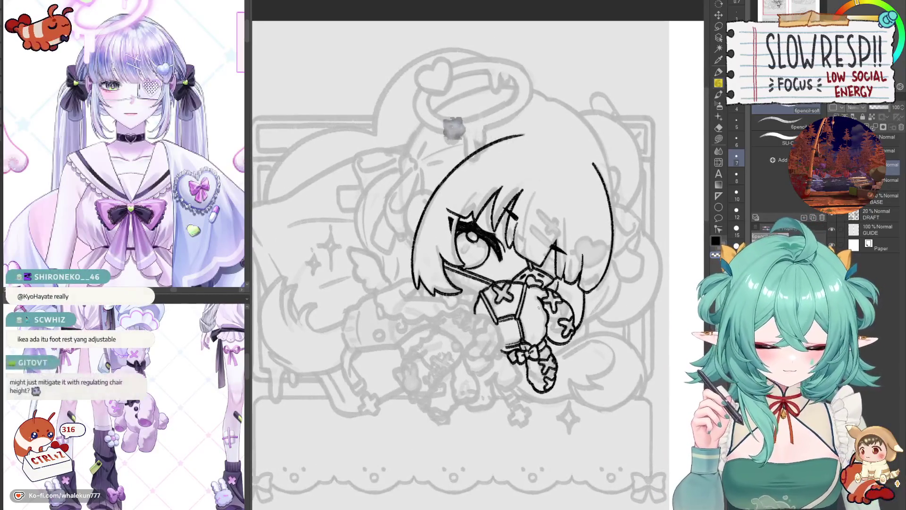
{"action": "left_click_drag", "start_coordinate": [535, 311], "coordinate": [533, 334]}
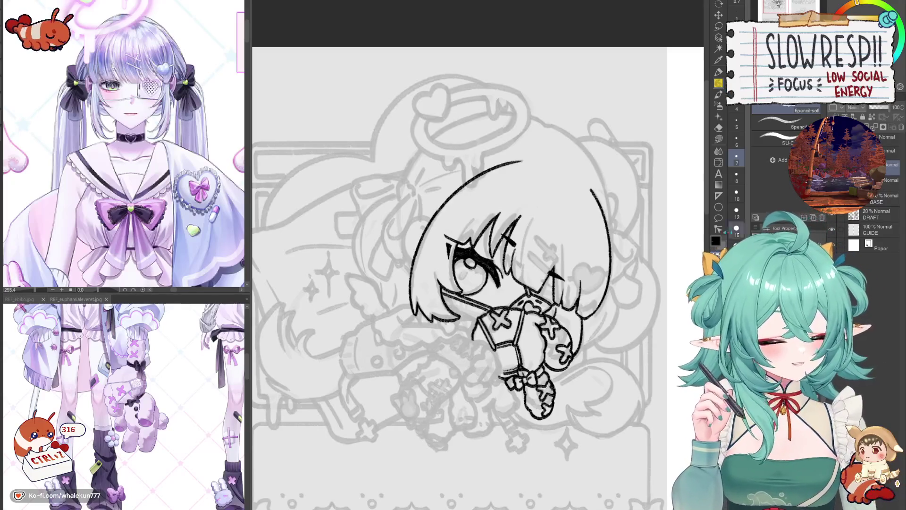
{"action": "scroll", "coordinate": [565, 324], "scroll_direction": "down", "scroll_amount": 3}
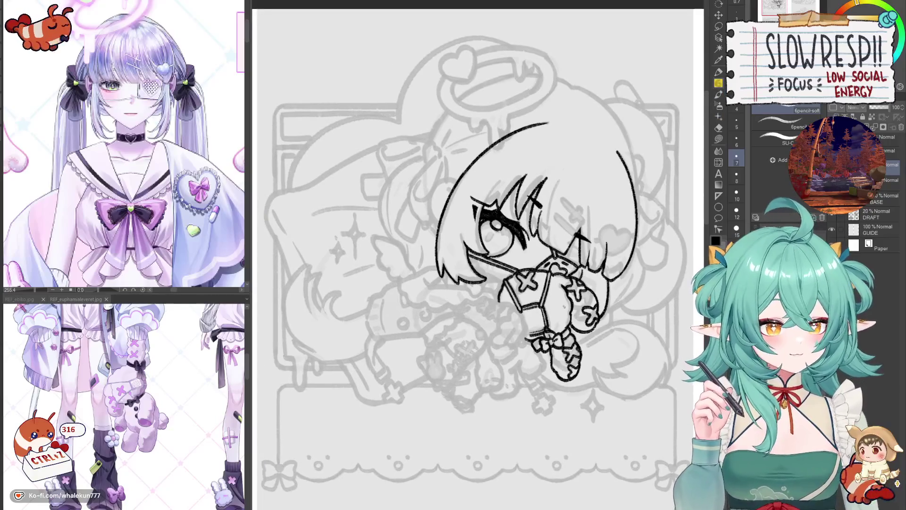
Mirror the canvas and ink a round bun curve on the head's side, undoing to redraw.
{"action": "scroll", "coordinate": [542, 323], "scroll_direction": "up", "scroll_amount": 2}
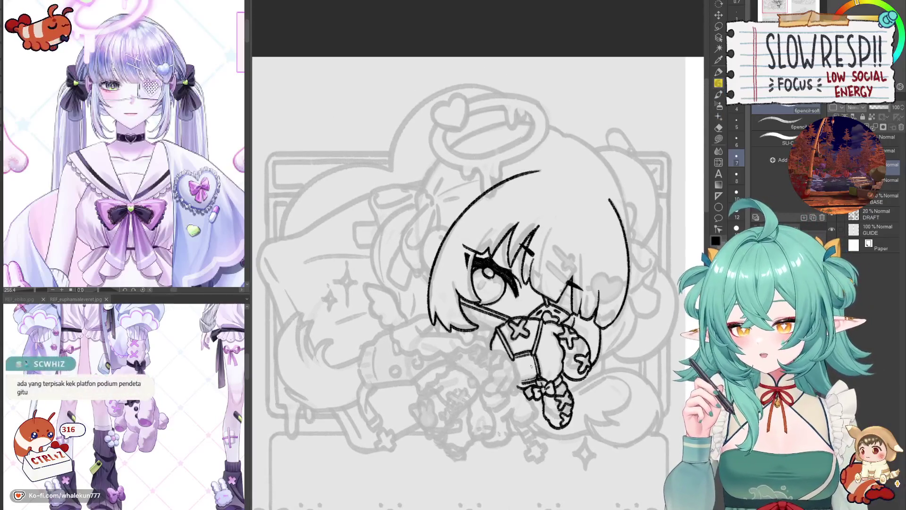
{"action": "scroll", "coordinate": [523, 309], "scroll_direction": "up", "scroll_amount": 3}
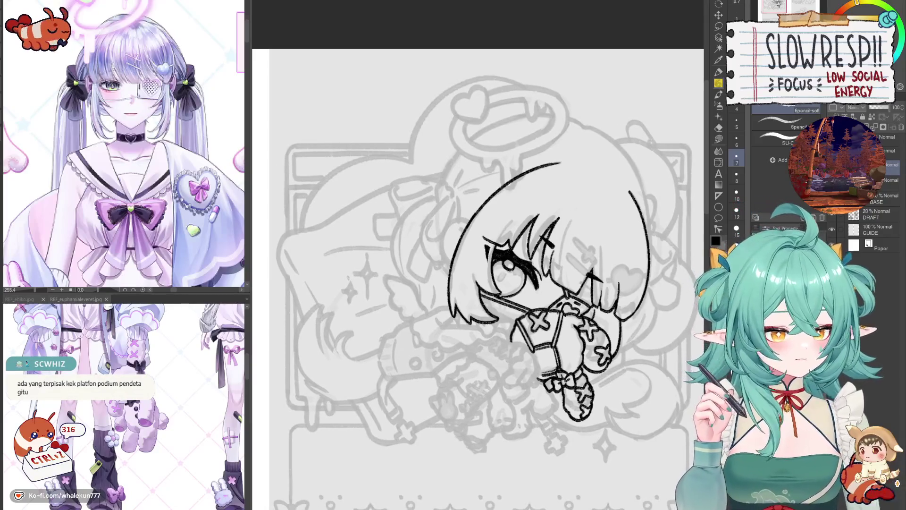
{"action": "key", "text": "h"}
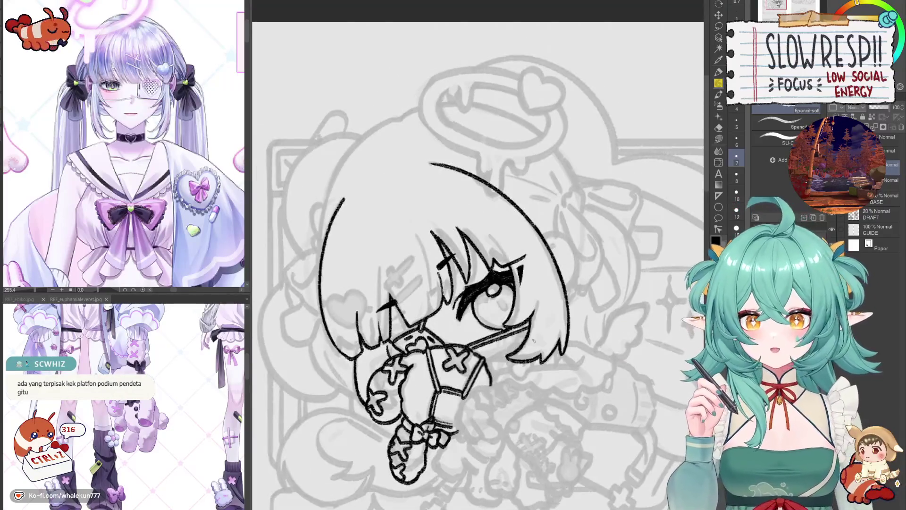
{"action": "key", "text": "h"}
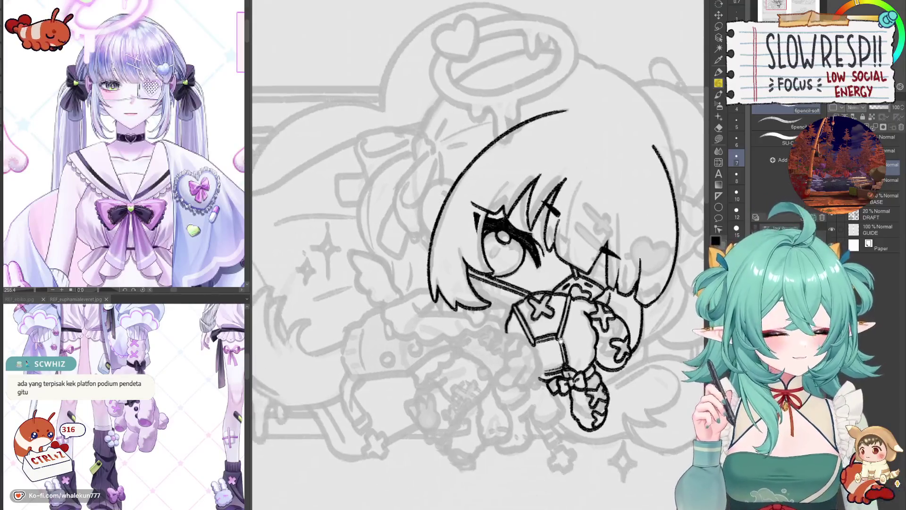
{"action": "key", "text": "h"}
{"action": "scroll", "coordinate": [474, 244], "scroll_direction": "up", "scroll_amount": 1}
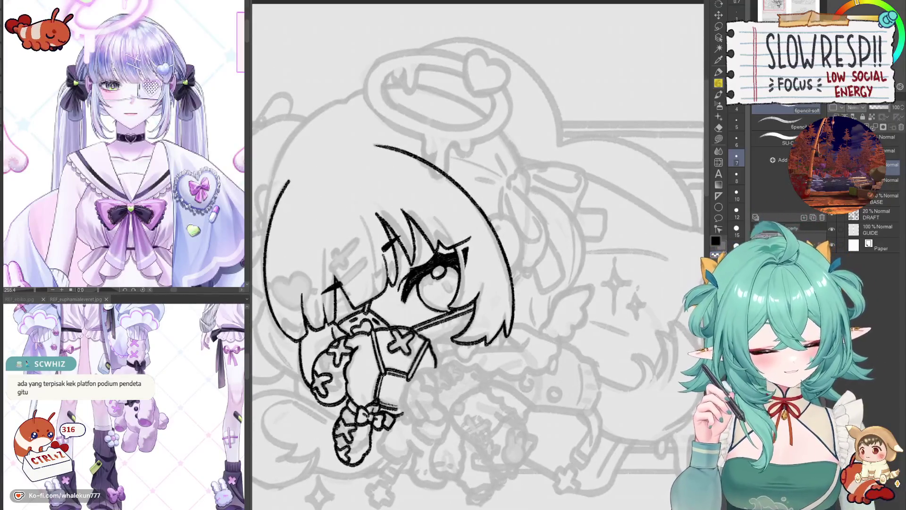
{"action": "mouse_move", "coordinate": [488, 220]}
{"action": "left_mouse_down"}
{"action": "mouse_move", "coordinate": [511, 214]}
{"action": "mouse_move", "coordinate": [523, 248]}
{"action": "mouse_move", "coordinate": [512, 273]}
{"action": "mouse_move", "coordinate": [496, 216]}
{"action": "mouse_move", "coordinate": [522, 250]}
{"action": "mouse_move", "coordinate": [509, 272]}
{"action": "left_mouse_up"}
{"action": "key", "text": "ctrl+z"}
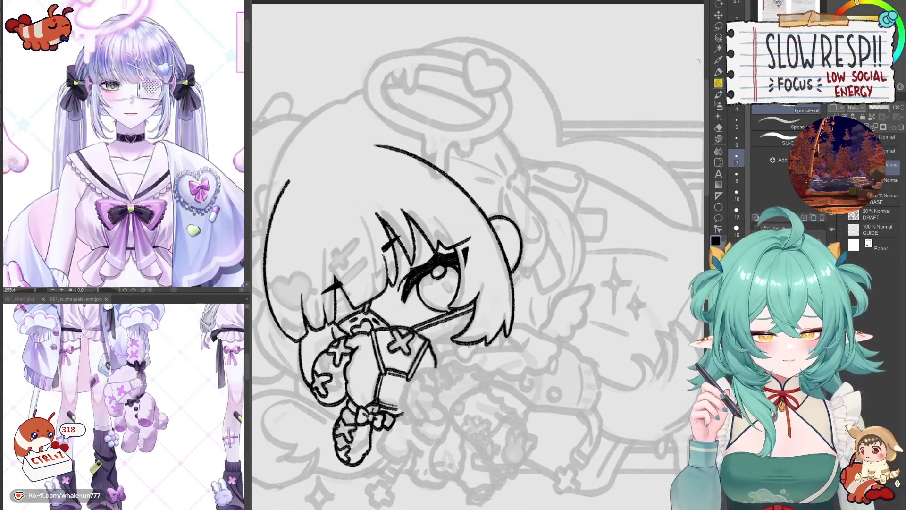
Mirror the view over the bun and draw the heart's lobes and arc, retrying strokes with undo.
{"action": "scroll", "coordinate": [479, 257], "scroll_direction": "up", "scroll_amount": 2}
{"action": "mouse_move", "coordinate": [517, 322]}
{"action": "left_mouse_down"}
{"action": "mouse_move", "coordinate": [531, 316]}
{"action": "mouse_move", "coordinate": [543, 277]}
{"action": "left_mouse_up"}
{"action": "key", "text": "h"}
{"action": "mouse_move", "coordinate": [405, 185]}
{"action": "left_mouse_down"}
{"action": "mouse_move", "coordinate": [441, 249]}
{"action": "mouse_move", "coordinate": [424, 257]}
{"action": "mouse_move", "coordinate": [425, 268]}
{"action": "mouse_move", "coordinate": [435, 242]}
{"action": "mouse_move", "coordinate": [429, 265]}
{"action": "mouse_move", "coordinate": [454, 263]}
{"action": "mouse_move", "coordinate": [431, 240]}
{"action": "mouse_move", "coordinate": [427, 268]}
{"action": "mouse_move", "coordinate": [448, 253]}
{"action": "mouse_move", "coordinate": [452, 262]}
{"action": "left_mouse_up"}
{"action": "key", "text": "ctrl+z"}
{"action": "key", "text": "ctrl+z"}
{"action": "key", "text": "ctrl+z"}
{"action": "left_click_drag", "start_coordinate": [464, 226], "coordinate": [457, 255]}
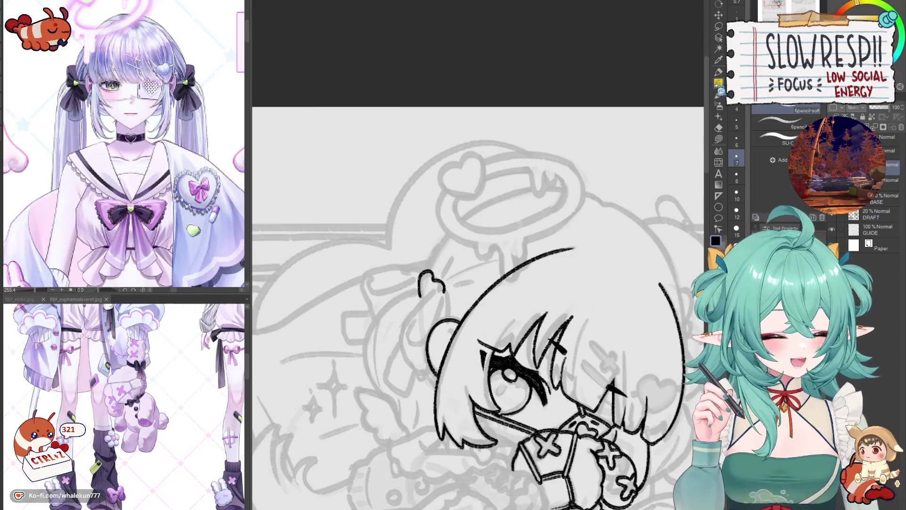
{"action": "scroll", "coordinate": [462, 226], "scroll_direction": "up", "scroll_amount": 2}
{"action": "scroll", "coordinate": [470, 194], "scroll_direction": "up", "scroll_amount": 1}
{"action": "key", "text": "ctrl+z"}
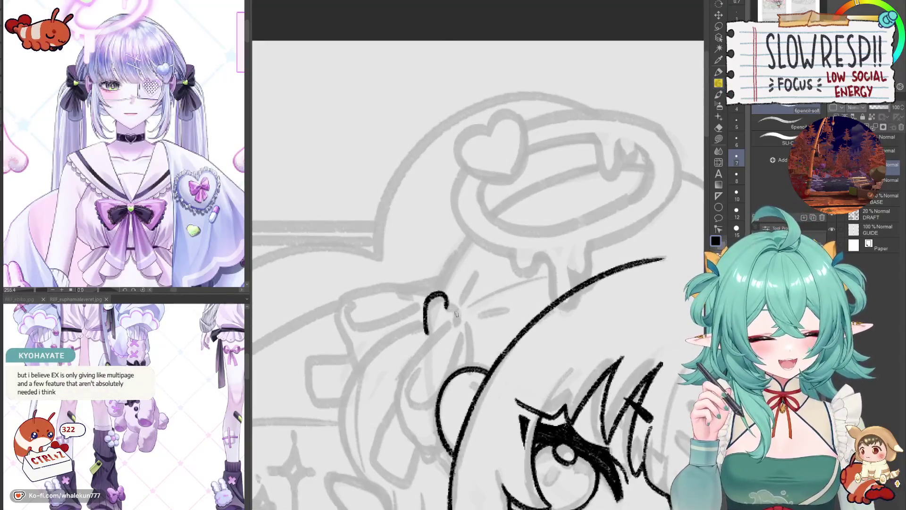
{"action": "key", "text": "ctrl+z"}
{"action": "mouse_move", "coordinate": [465, 274]}
{"action": "left_mouse_down"}
{"action": "mouse_move", "coordinate": [443, 277]}
{"action": "mouse_move", "coordinate": [446, 298]}
{"action": "mouse_move", "coordinate": [462, 264]}
{"action": "mouse_move", "coordinate": [443, 283]}
{"action": "mouse_move", "coordinate": [448, 296]}
{"action": "mouse_move", "coordinate": [468, 271]}
{"action": "mouse_move", "coordinate": [481, 291]}
{"action": "mouse_move", "coordinate": [503, 275]}
{"action": "mouse_move", "coordinate": [525, 279]}
{"action": "mouse_move", "coordinate": [532, 291]}
{"action": "mouse_move", "coordinate": [538, 260]}
{"action": "left_mouse_up"}
{"action": "key", "text": "ctrl+z"}
{"action": "key", "text": "ctrl+z"}
{"action": "key", "text": "ctrl+z"}
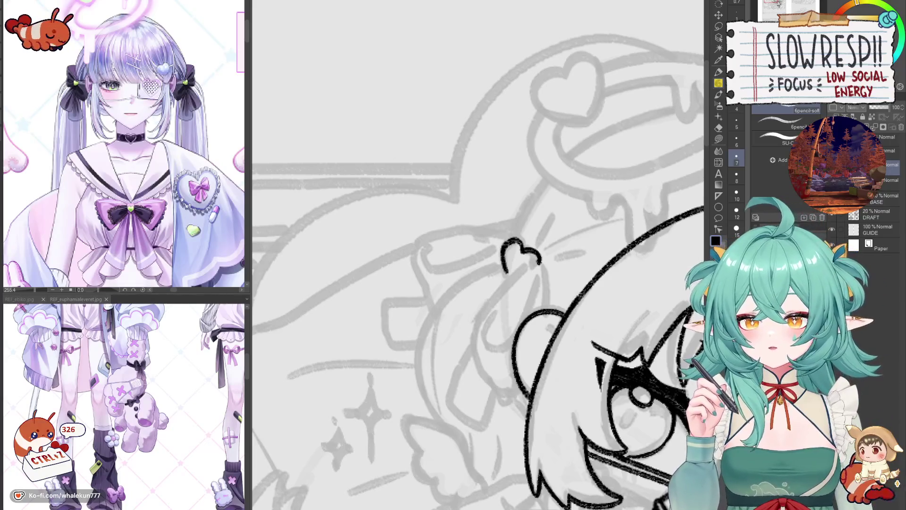
Reframe the page around the chibi's head and rotate the canvas slightly for pencil inking.
{"action": "key", "text": "k"}
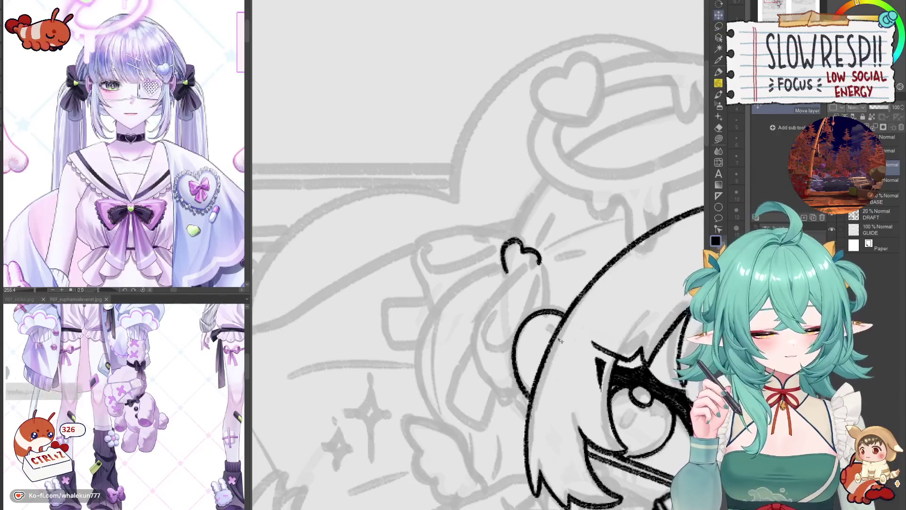
{"action": "left_click_drag", "start_coordinate": [579, 380], "coordinate": [496, 224]}
{"action": "key", "text": "ctrl+0"}
{"action": "scroll", "coordinate": [506, 260], "scroll_direction": "up", "scroll_amount": 5}
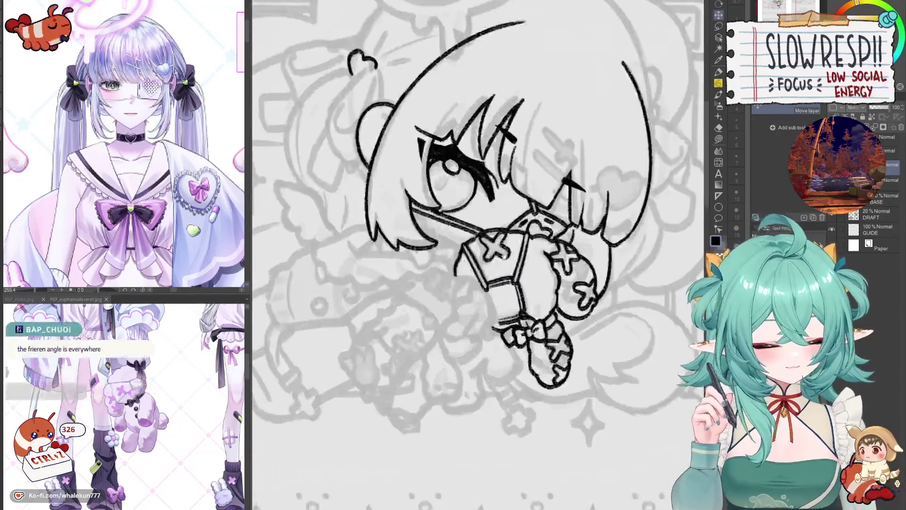
{"action": "left_click_drag", "start_coordinate": [507, 261], "coordinate": [597, 350]}
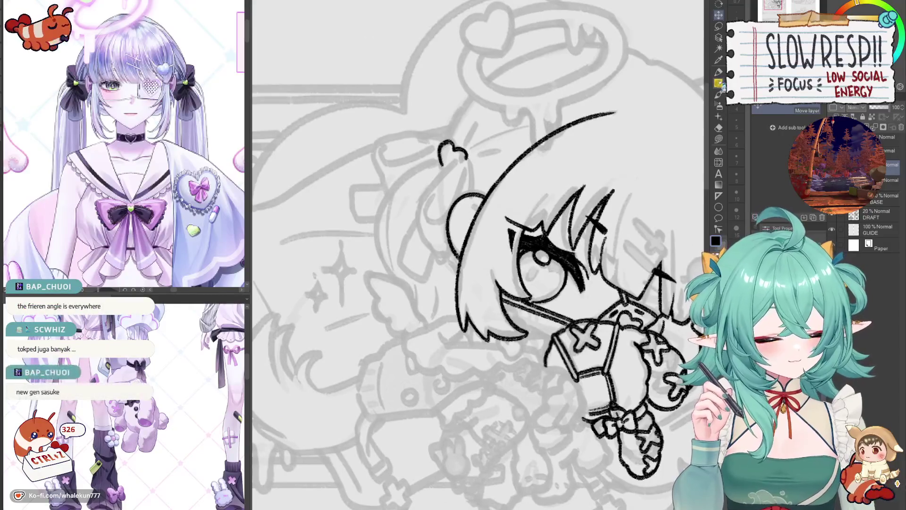
{"action": "key", "text": "p"}
{"action": "scroll", "coordinate": [483, 236], "scroll_direction": "up", "scroll_amount": 3}
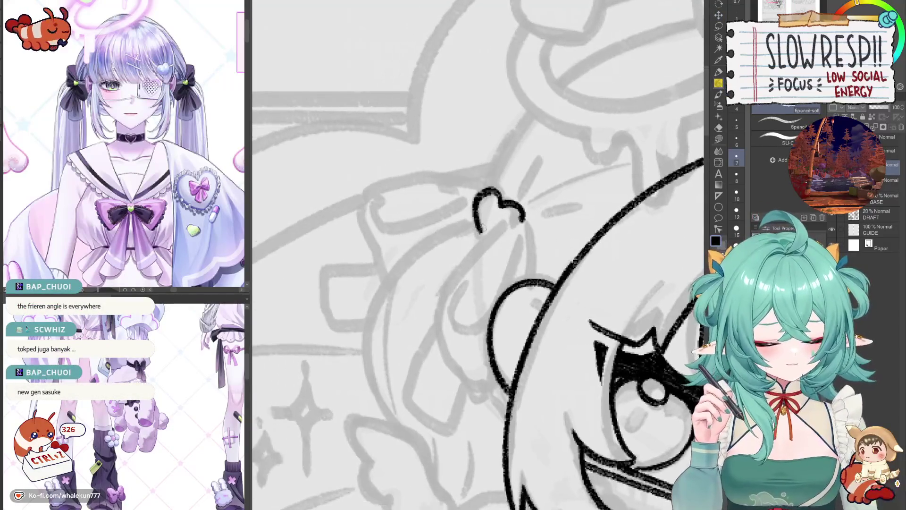
{"action": "mouse_move", "coordinate": [483, 236]}
{"action": "left_mouse_down"}
{"action": "mouse_move", "coordinate": [477, 186]}
{"action": "mouse_move", "coordinate": [485, 213]}
{"action": "left_mouse_up"}
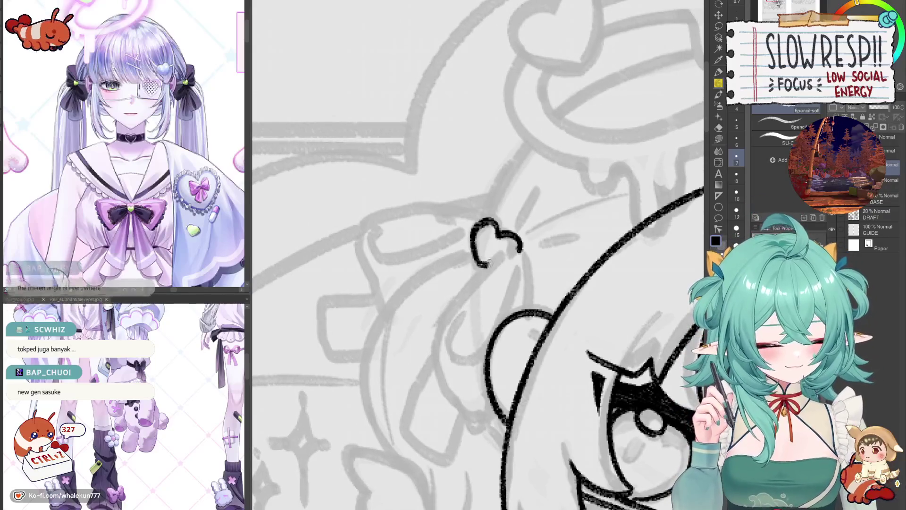
Ink the heart clip and ribbon loop strokes, ending with a redrawn inner edge of the loop.
{"action": "left_click_drag", "start_coordinate": [481, 263], "coordinate": [488, 265]}
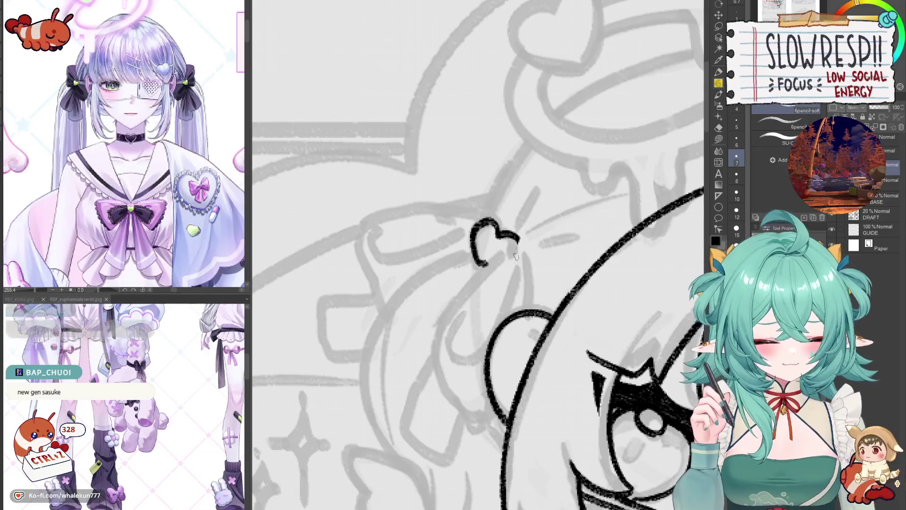
{"action": "mouse_move", "coordinate": [519, 239]}
{"action": "left_mouse_down"}
{"action": "mouse_move", "coordinate": [430, 333]}
{"action": "mouse_move", "coordinate": [501, 257]}
{"action": "mouse_move", "coordinate": [434, 331]}
{"action": "mouse_move", "coordinate": [437, 394]}
{"action": "mouse_move", "coordinate": [455, 404]}
{"action": "mouse_move", "coordinate": [476, 282]}
{"action": "mouse_move", "coordinate": [425, 357]}
{"action": "mouse_move", "coordinate": [467, 424]}
{"action": "mouse_move", "coordinate": [472, 288]}
{"action": "mouse_move", "coordinate": [429, 372]}
{"action": "left_mouse_up"}
{"action": "key", "text": "ctrl+z"}
{"action": "key", "text": "ctrl+z"}
{"action": "key", "text": "ctrl+z"}
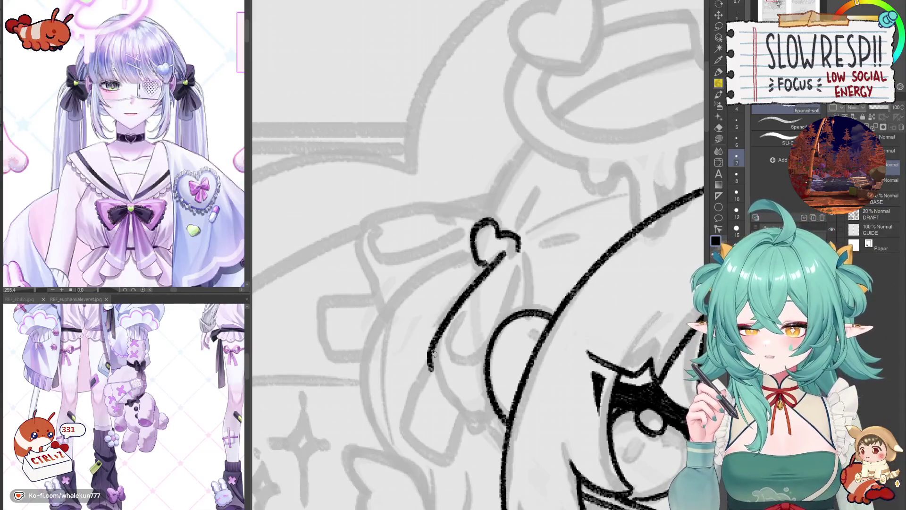
{"action": "left_click_drag", "start_coordinate": [432, 354], "coordinate": [489, 376]}
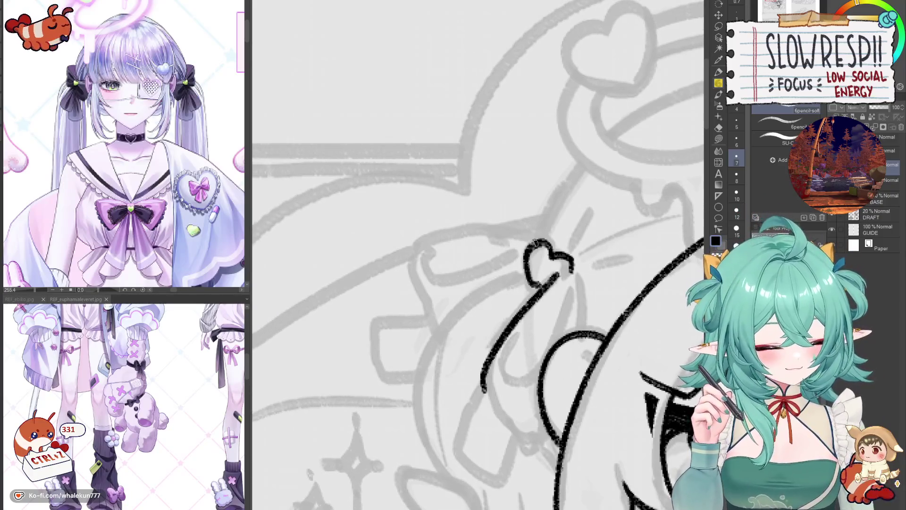
{"action": "mouse_move", "coordinate": [542, 245]}
{"action": "left_mouse_down"}
{"action": "mouse_move", "coordinate": [513, 233]}
{"action": "mouse_move", "coordinate": [406, 238]}
{"action": "mouse_move", "coordinate": [401, 281]}
{"action": "mouse_move", "coordinate": [533, 236]}
{"action": "mouse_move", "coordinate": [437, 233]}
{"action": "mouse_move", "coordinate": [418, 285]}
{"action": "mouse_move", "coordinate": [427, 300]}
{"action": "mouse_move", "coordinate": [514, 231]}
{"action": "mouse_move", "coordinate": [413, 250]}
{"action": "mouse_move", "coordinate": [435, 338]}
{"action": "left_mouse_up"}
{"action": "key", "text": "ctrl+z"}
{"action": "key", "text": "ctrl+z"}
{"action": "mouse_move", "coordinate": [429, 259]}
{"action": "left_mouse_down"}
{"action": "mouse_move", "coordinate": [420, 253]}
{"action": "mouse_move", "coordinate": [421, 274]}
{"action": "mouse_move", "coordinate": [496, 269]}
{"action": "mouse_move", "coordinate": [525, 252]}
{"action": "mouse_move", "coordinate": [413, 262]}
{"action": "mouse_move", "coordinate": [431, 286]}
{"action": "mouse_move", "coordinate": [422, 278]}
{"action": "mouse_move", "coordinate": [500, 269]}
{"action": "mouse_move", "coordinate": [528, 248]}
{"action": "left_mouse_up"}
{"action": "key", "text": "ctrl+z"}
{"action": "key", "text": "ctrl+z"}
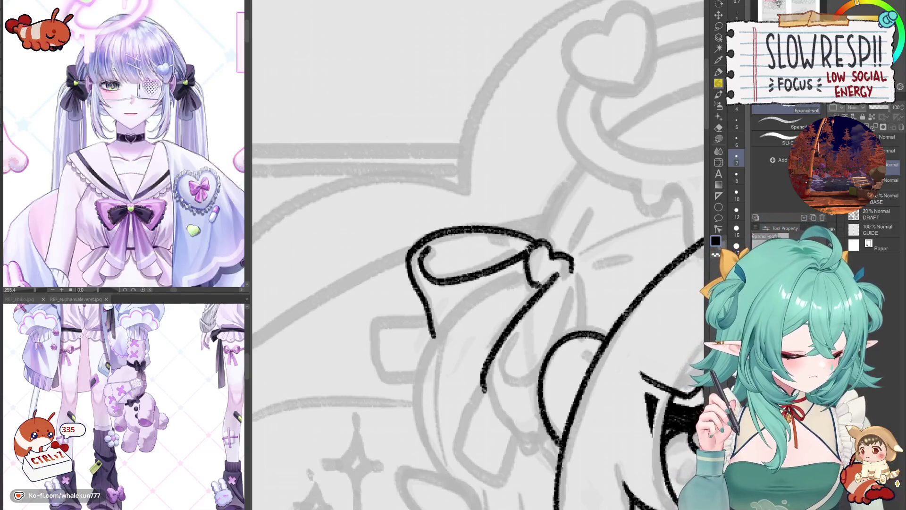
{"action": "key", "text": "ctrl+z"}
{"action": "mouse_move", "coordinate": [430, 246]}
{"action": "left_mouse_down"}
{"action": "mouse_move", "coordinate": [419, 270]}
{"action": "mouse_move", "coordinate": [493, 265]}
{"action": "mouse_move", "coordinate": [533, 250]}
{"action": "mouse_move", "coordinate": [490, 256]}
{"action": "left_mouse_up"}
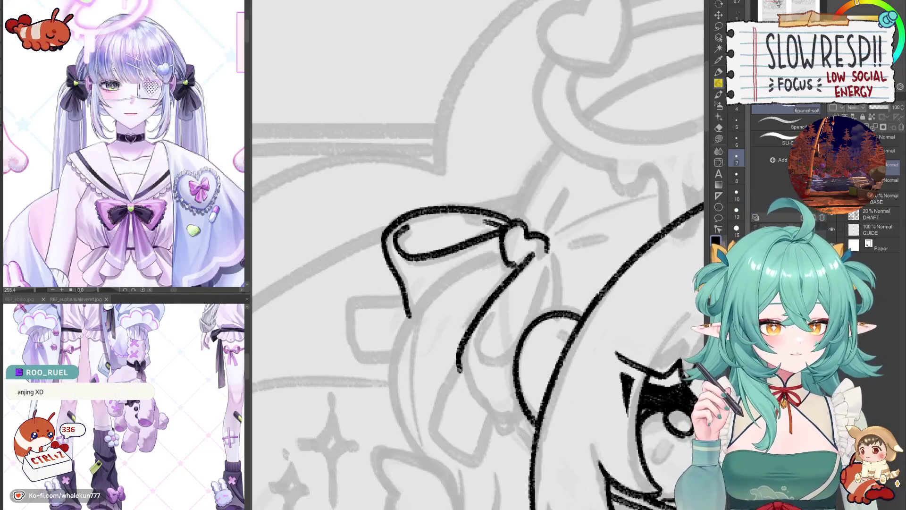
Ink a hair strand curving down from the heart and a ribbon tail hanging from the bow.
{"action": "mouse_move", "coordinate": [493, 278]}
{"action": "left_mouse_down"}
{"action": "mouse_move", "coordinate": [500, 210]}
{"action": "mouse_move", "coordinate": [506, 233]}
{"action": "left_mouse_up"}
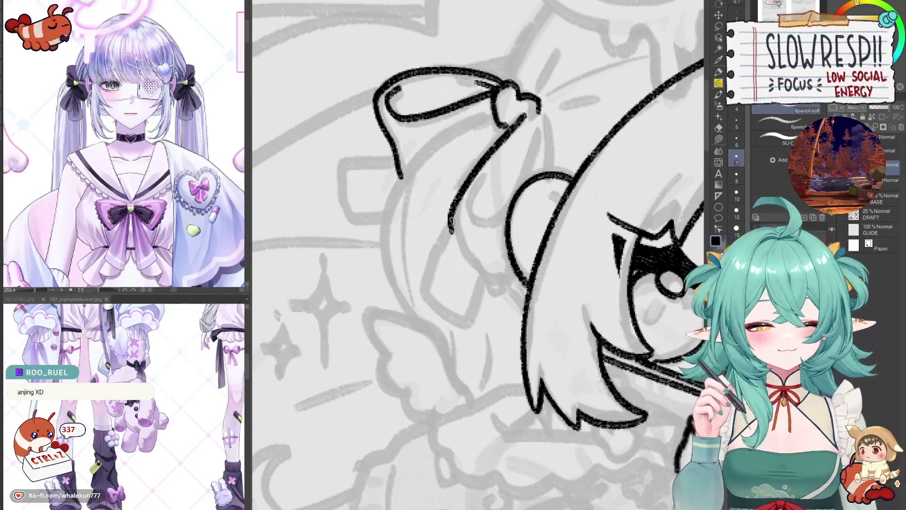
{"action": "key", "text": "ctrl+z"}
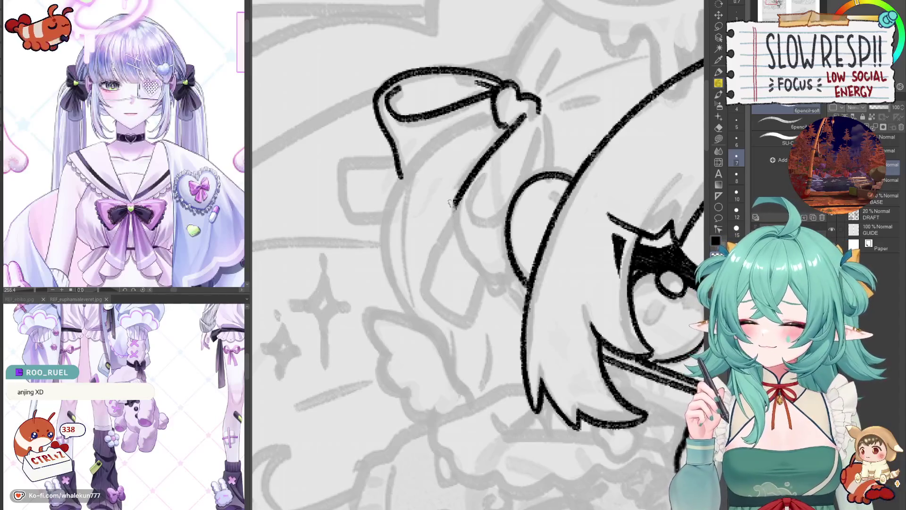
{"action": "key", "text": "ctrl+z"}
{"action": "mouse_move", "coordinate": [453, 198]}
{"action": "left_mouse_down"}
{"action": "mouse_move", "coordinate": [474, 259]}
{"action": "mouse_move", "coordinate": [495, 287]}
{"action": "left_mouse_up"}
{"action": "mouse_move", "coordinate": [538, 109]}
{"action": "left_mouse_down"}
{"action": "mouse_move", "coordinate": [548, 178]}
{"action": "mouse_move", "coordinate": [520, 135]}
{"action": "mouse_move", "coordinate": [472, 202]}
{"action": "mouse_move", "coordinate": [498, 227]}
{"action": "mouse_move", "coordinate": [512, 218]}
{"action": "left_mouse_up"}
{"action": "key", "text": "ctrl+z"}
{"action": "left_click_drag", "start_coordinate": [528, 185], "coordinate": [542, 123]}
Try a small curl near the bow, mirroring the canvas to check and undoing stray strokes.
{"action": "scroll", "coordinate": [542, 123], "scroll_direction": "down", "scroll_amount": 5}
{"action": "key", "text": "h"}
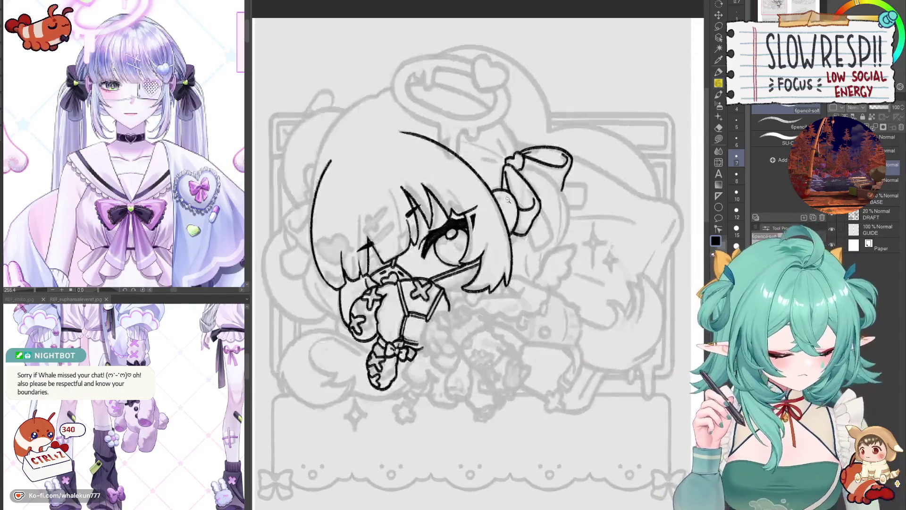
{"action": "scroll", "coordinate": [472, 236], "scroll_direction": "up", "scroll_amount": 5}
{"action": "mouse_move", "coordinate": [493, 197]}
{"action": "left_mouse_down"}
{"action": "mouse_move", "coordinate": [512, 204]}
{"action": "mouse_move", "coordinate": [513, 218]}
{"action": "mouse_move", "coordinate": [510, 194]}
{"action": "mouse_move", "coordinate": [511, 240]}
{"action": "mouse_move", "coordinate": [522, 244]}
{"action": "left_mouse_up"}
{"action": "key", "text": "ctrl+z"}
{"action": "key", "text": "h"}
{"action": "key", "text": "h"}
{"action": "key", "text": "ctrl+z"}
{"action": "key", "text": "ctrl+z"}
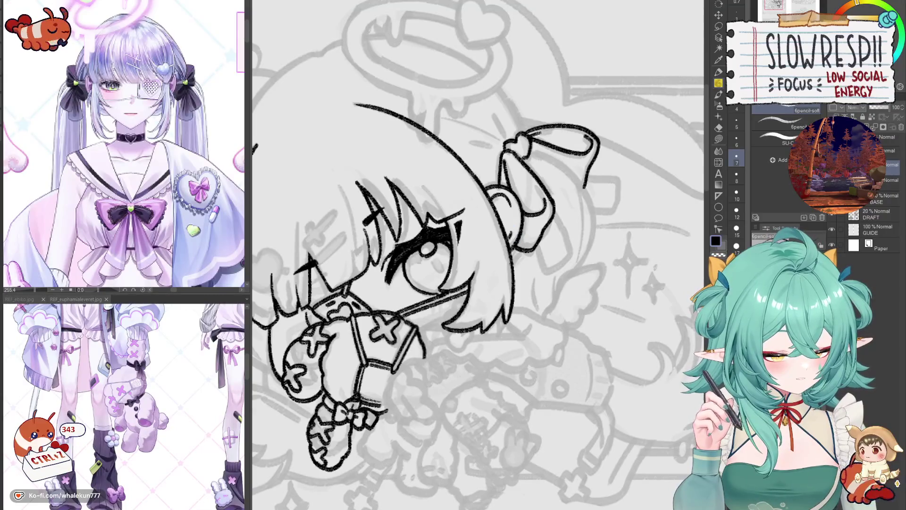
{"action": "key", "text": "h"}
{"action": "key", "text": "h"}
{"action": "key", "text": "h"}
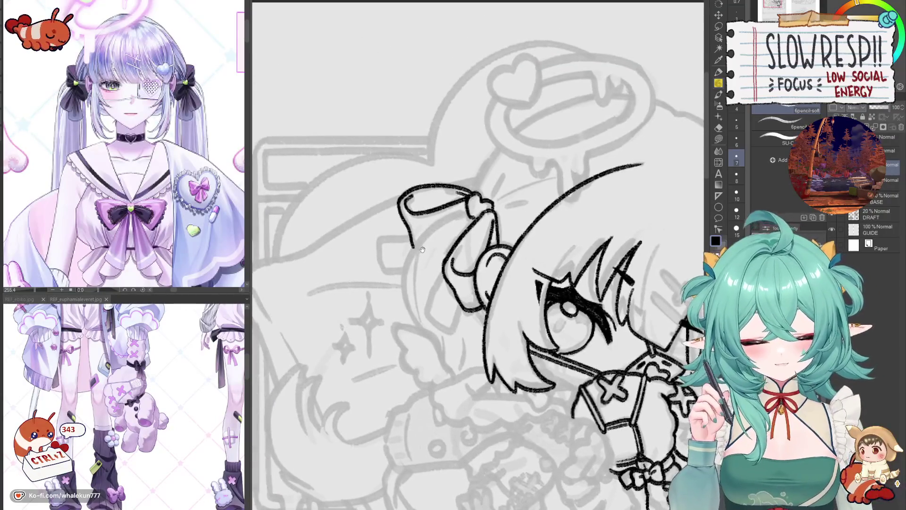
{"action": "key", "text": "h"}
{"action": "key", "text": "h"}
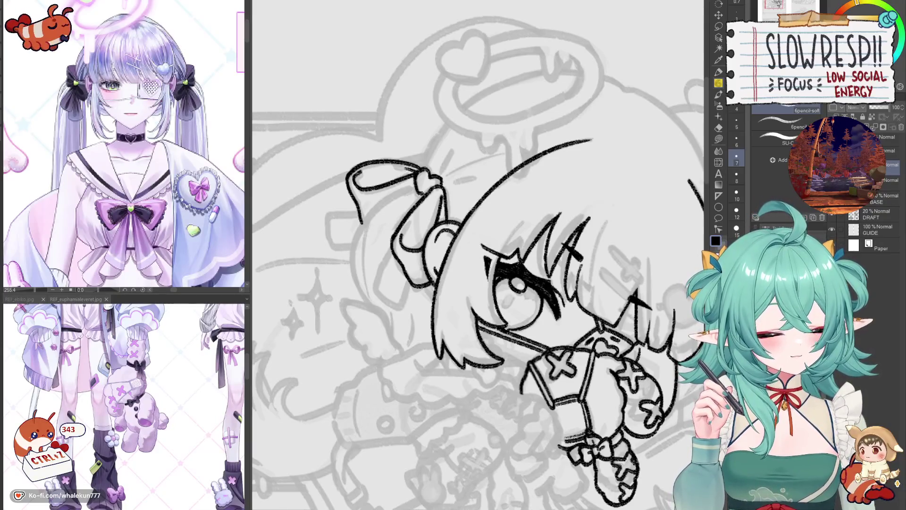
Mirror the view and ink curved strokes down the bow's left side, undoing a misstroke.
{"action": "key", "text": "h"}
{"action": "key", "text": "h"}
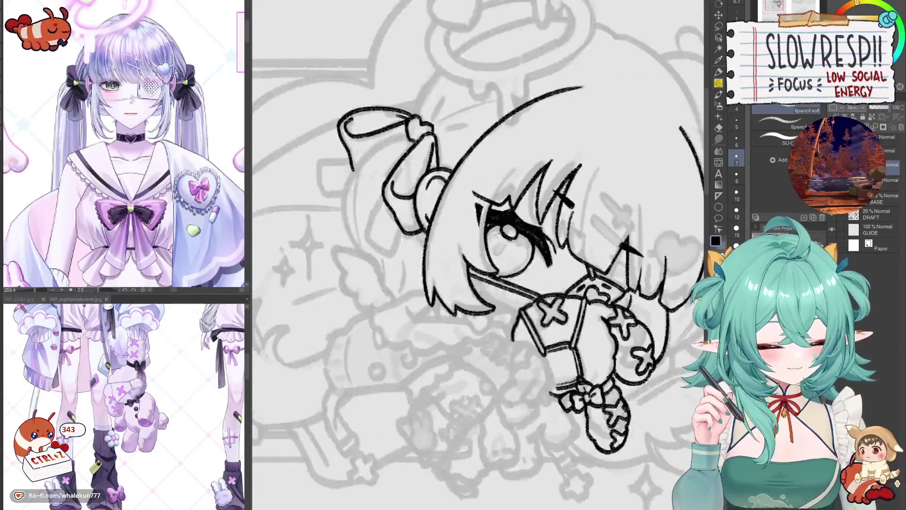
{"action": "scroll", "coordinate": [486, 259], "scroll_direction": "up", "scroll_amount": 2}
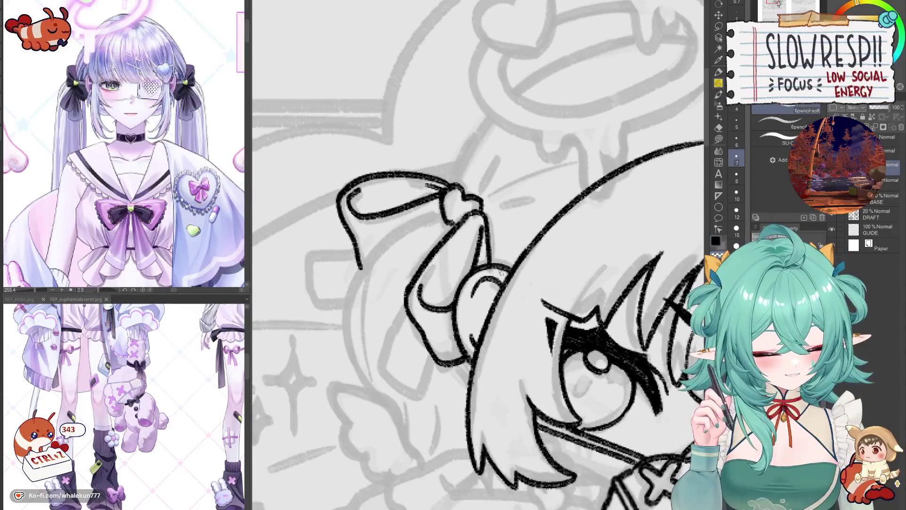
{"action": "scroll", "coordinate": [500, 271], "scroll_direction": "up", "scroll_amount": 2}
{"action": "scroll", "coordinate": [514, 265], "scroll_direction": "down", "scroll_amount": 3}
{"action": "scroll", "coordinate": [478, 257], "scroll_direction": "up", "scroll_amount": 2}
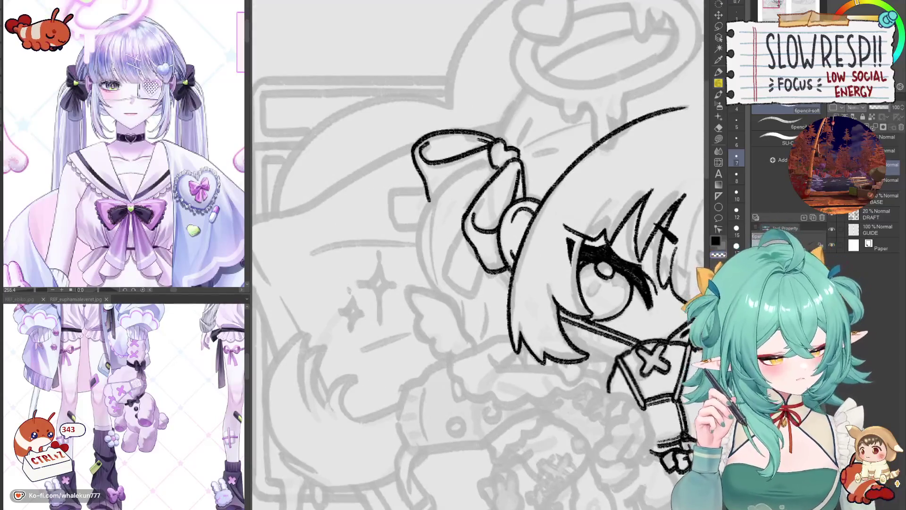
{"action": "key", "text": "ctrl+z"}
{"action": "mouse_move", "coordinate": [479, 258]}
{"action": "left_mouse_down"}
{"action": "mouse_move", "coordinate": [474, 289]}
{"action": "mouse_move", "coordinate": [473, 264]}
{"action": "mouse_move", "coordinate": [461, 289]}
{"action": "mouse_move", "coordinate": [469, 308]}
{"action": "mouse_move", "coordinate": [505, 314]}
{"action": "mouse_move", "coordinate": [508, 302]}
{"action": "mouse_move", "coordinate": [489, 303]}
{"action": "mouse_move", "coordinate": [496, 278]}
{"action": "left_mouse_up"}
{"action": "left_click_drag", "start_coordinate": [504, 228], "coordinate": [518, 252]}
{"action": "mouse_move", "coordinate": [446, 219]}
{"action": "left_mouse_down"}
{"action": "mouse_move", "coordinate": [408, 264]}
{"action": "mouse_move", "coordinate": [433, 289]}
{"action": "left_mouse_up"}
{"action": "scroll", "coordinate": [472, 297], "scroll_direction": "down", "scroll_amount": 5}
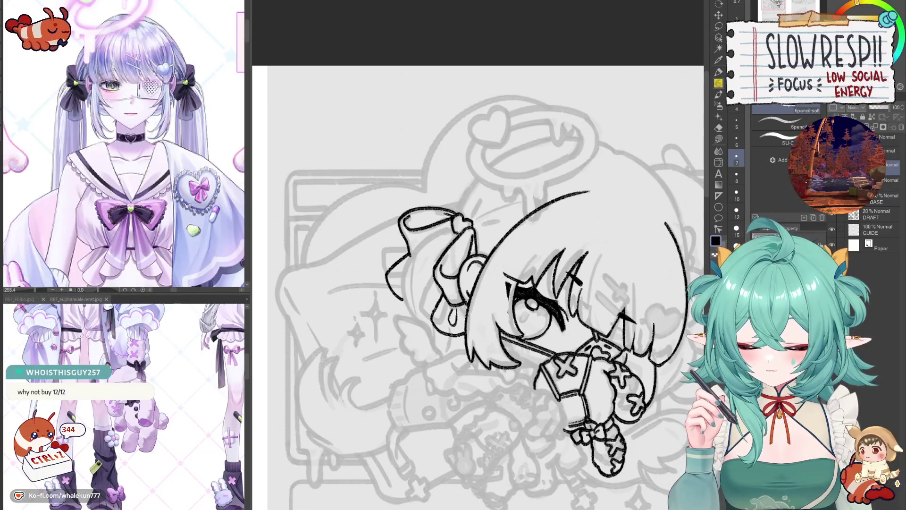
Zoom toward the bow and redraw its left outline, retrying the stroke with undo.
{"action": "left_click_drag", "start_coordinate": [507, 311], "coordinate": [543, 260]}
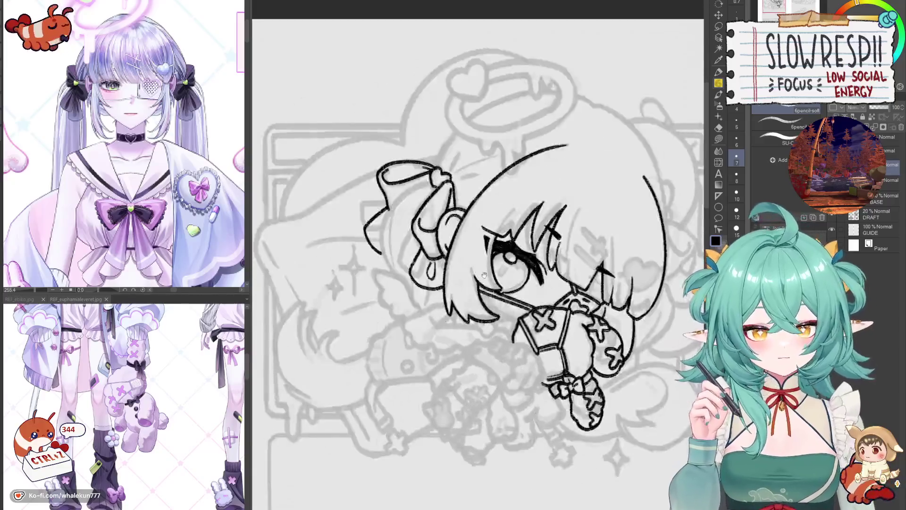
{"action": "left_click_drag", "start_coordinate": [454, 217], "coordinate": [483, 181]}
{"action": "scroll", "coordinate": [483, 181], "scroll_direction": "up", "scroll_amount": 2}
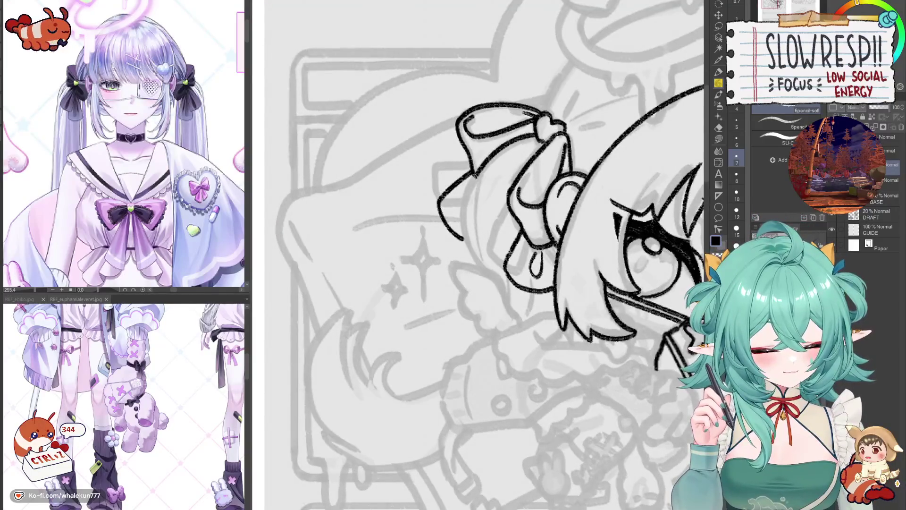
{"action": "key", "text": "ctrl+z"}
{"action": "mouse_move", "coordinate": [538, 133]}
{"action": "left_mouse_down"}
{"action": "mouse_move", "coordinate": [463, 215]}
{"action": "mouse_move", "coordinate": [476, 267]}
{"action": "left_mouse_up"}
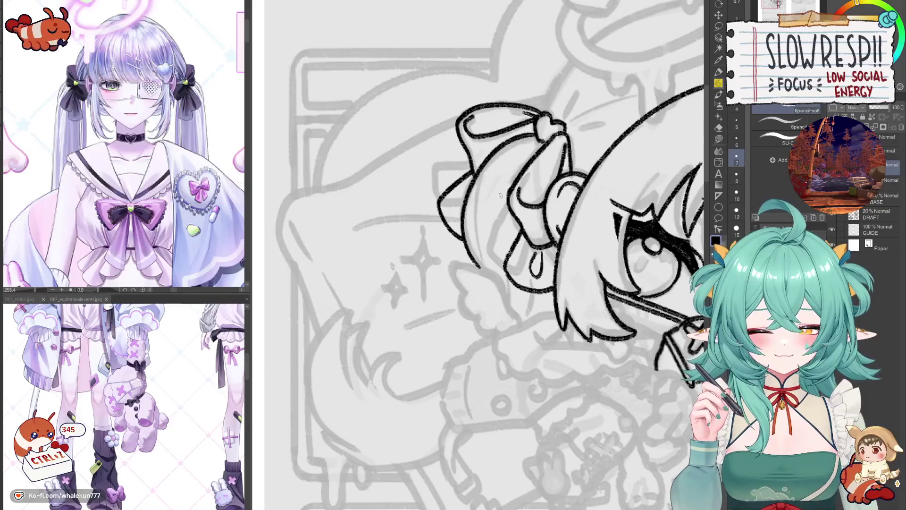
{"action": "key", "text": "ctrl+z"}
{"action": "mouse_move", "coordinate": [538, 133]}
{"action": "left_mouse_down"}
{"action": "mouse_move", "coordinate": [462, 221]}
{"action": "mouse_move", "coordinate": [475, 271]}
{"action": "mouse_move", "coordinate": [517, 138]}
{"action": "mouse_move", "coordinate": [479, 268]}
{"action": "left_mouse_up"}
Fit the whole sheet in the window showing the about me, rules, tips, socials, credits and FAQ labels.
{"action": "key", "text": "ctrl+z"}
{"action": "left_click_drag", "start_coordinate": [523, 213], "coordinate": [494, 256]}
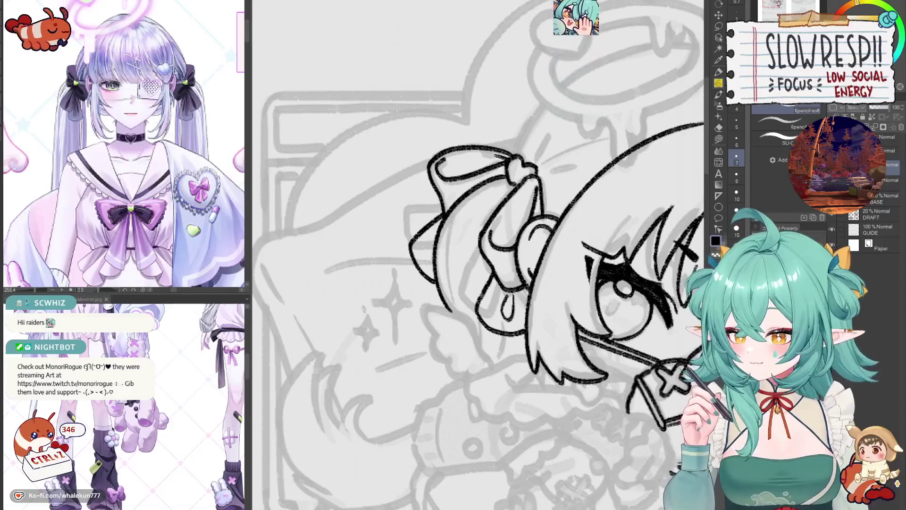
{"action": "key", "text": "ctrl+0"}
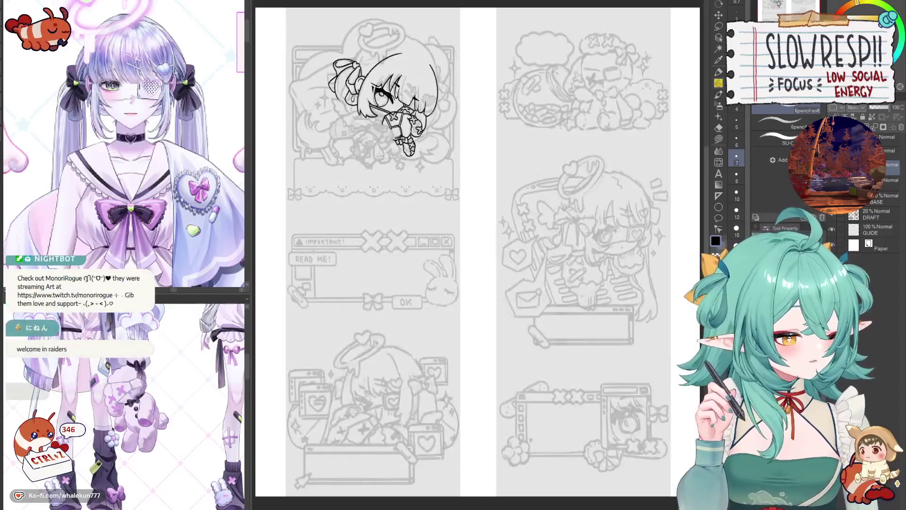
{"action": "key", "text": "ctrl+z"}
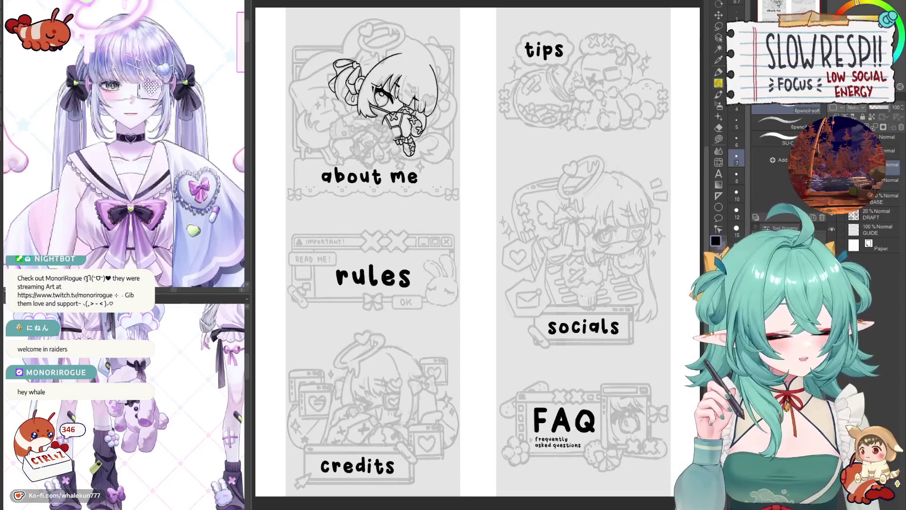
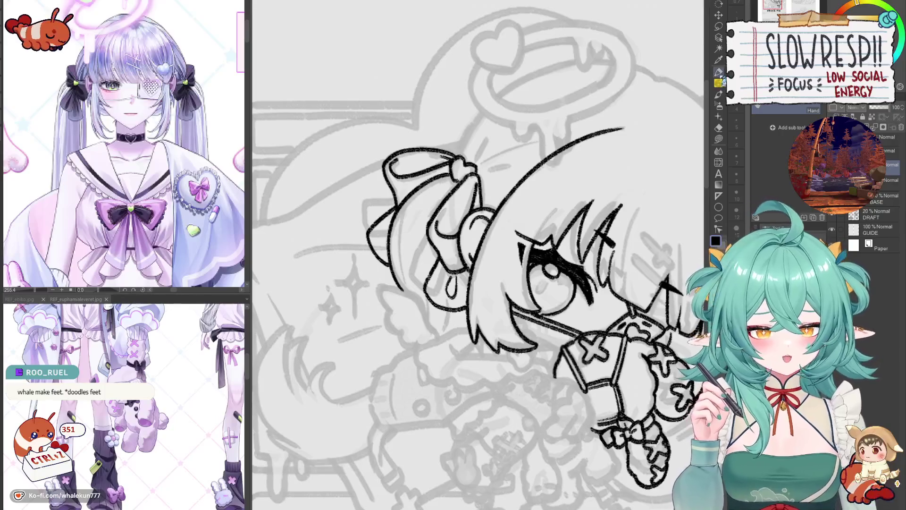
Switch to the soft pencil, then mirror, pan and zoom the view onto the chibi's head.
{"action": "key", "text": "p"}
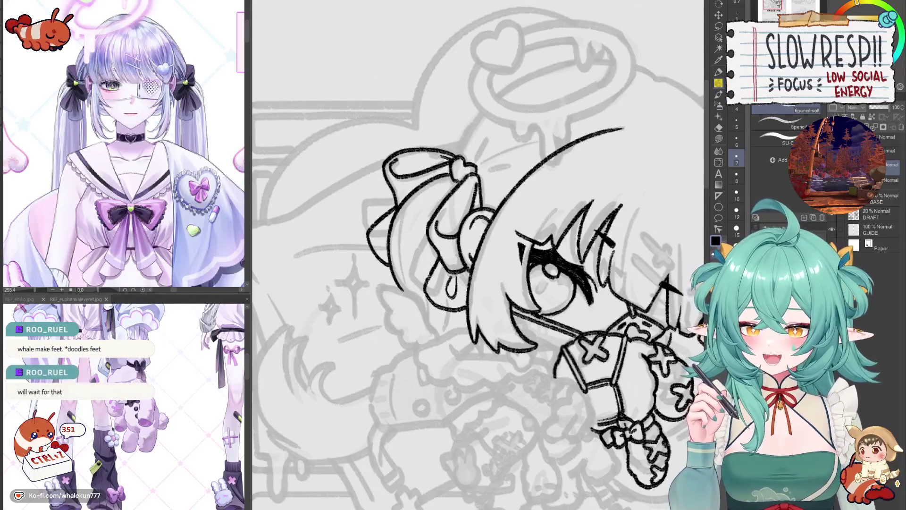
{"action": "key", "text": "h"}
{"action": "key", "text": "h"}
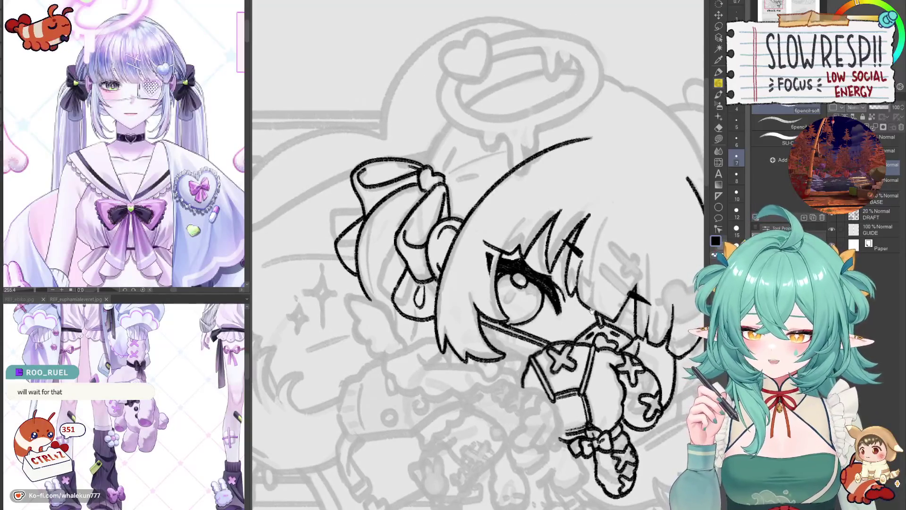
{"action": "left_click_drag", "start_coordinate": [592, 310], "coordinate": [589, 318]}
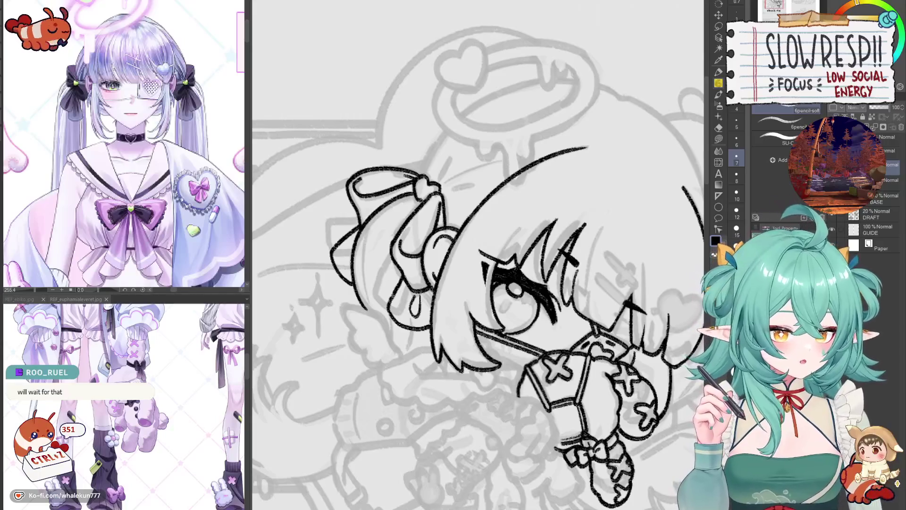
{"action": "key", "text": "h"}
{"action": "key", "text": "h"}
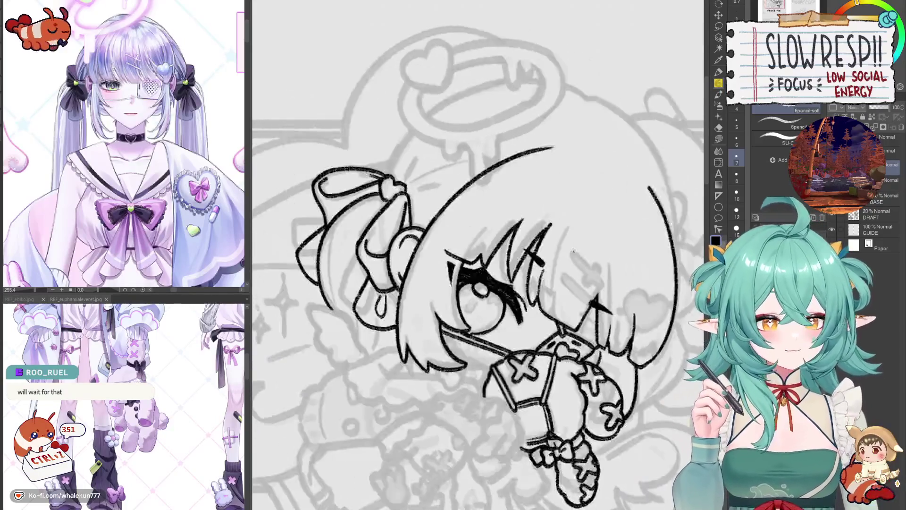
{"action": "scroll", "coordinate": [527, 242], "scroll_direction": "up", "scroll_amount": 2}
{"action": "scroll", "coordinate": [528, 242], "scroll_direction": "down", "scroll_amount": 5}
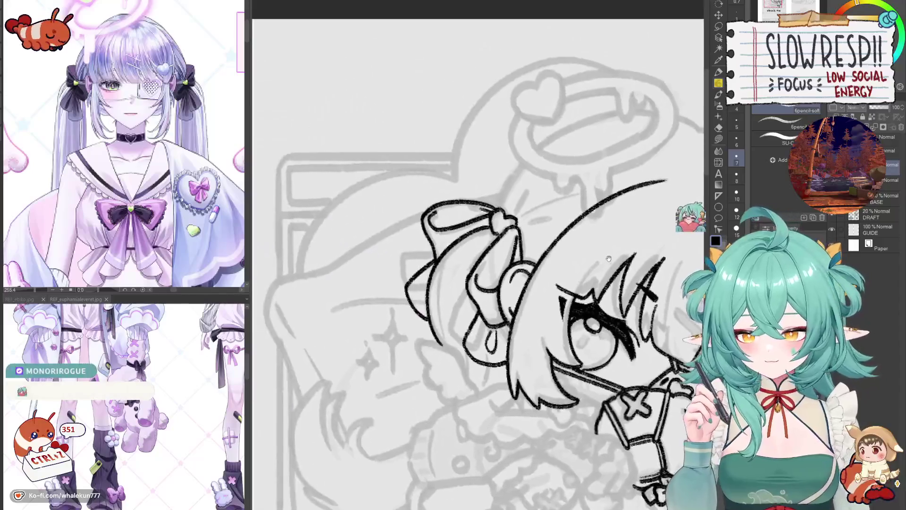
{"action": "left_click_drag", "start_coordinate": [534, 180], "coordinate": [535, 211]}
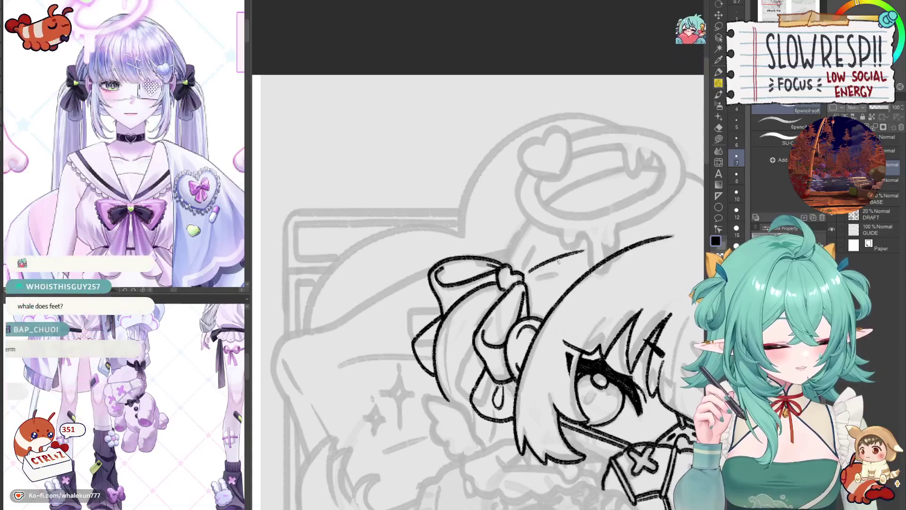
Ink the short stroke beside the bow under the upper hair line, redrawing it darker.
{"action": "left_click_drag", "start_coordinate": [527, 271], "coordinate": [580, 251]}
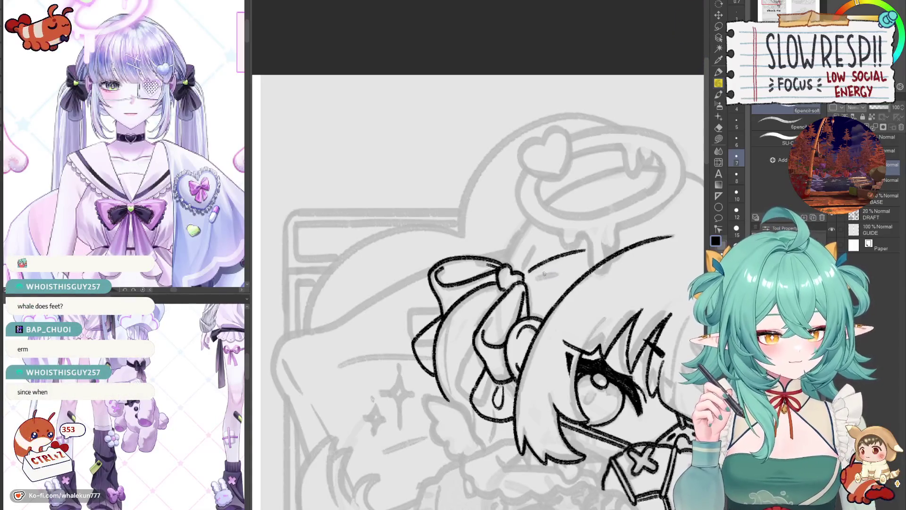
{"action": "key", "text": "ctrl+z"}
{"action": "left_click_drag", "start_coordinate": [531, 272], "coordinate": [590, 247]}
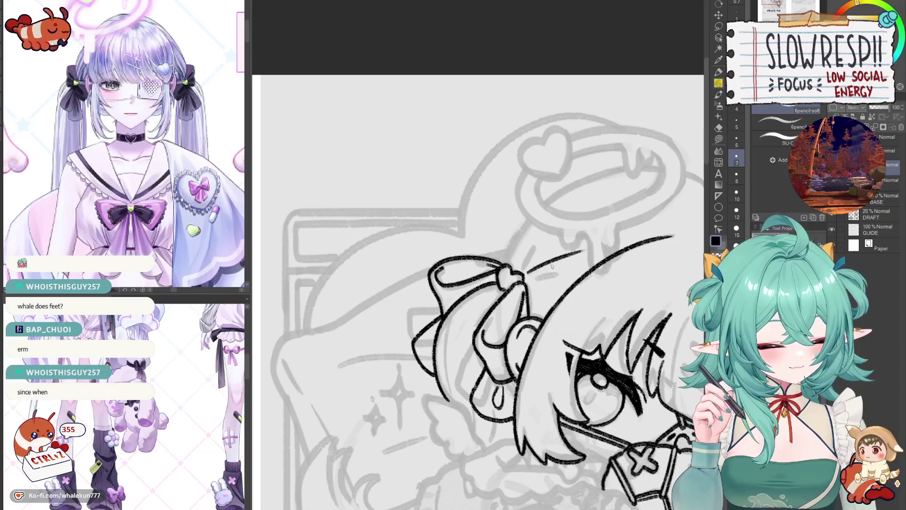
{"action": "key", "text": "ctrl+z"}
{"action": "left_click_drag", "start_coordinate": [531, 282], "coordinate": [562, 279]}
{"action": "key", "text": "ctrl+z"}
{"action": "key", "text": "ctrl+z"}
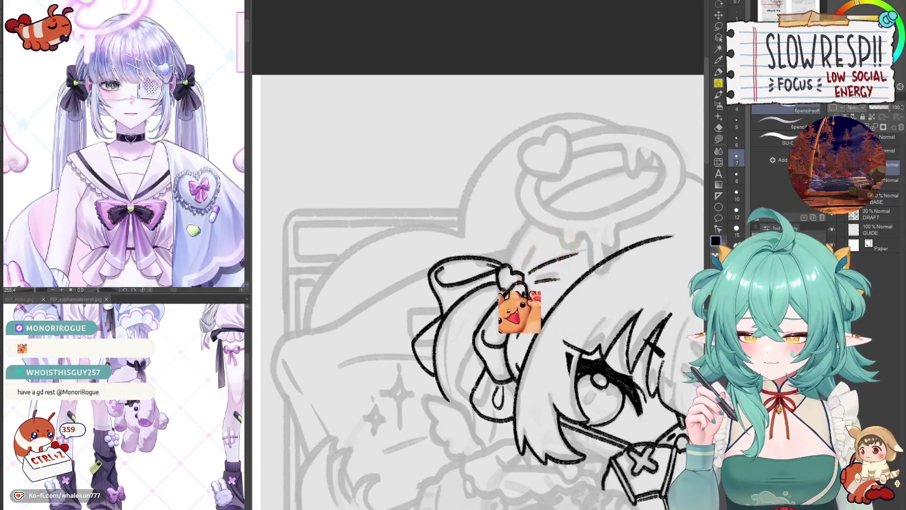
{"action": "left_click_drag", "start_coordinate": [594, 254], "coordinate": [575, 112]}
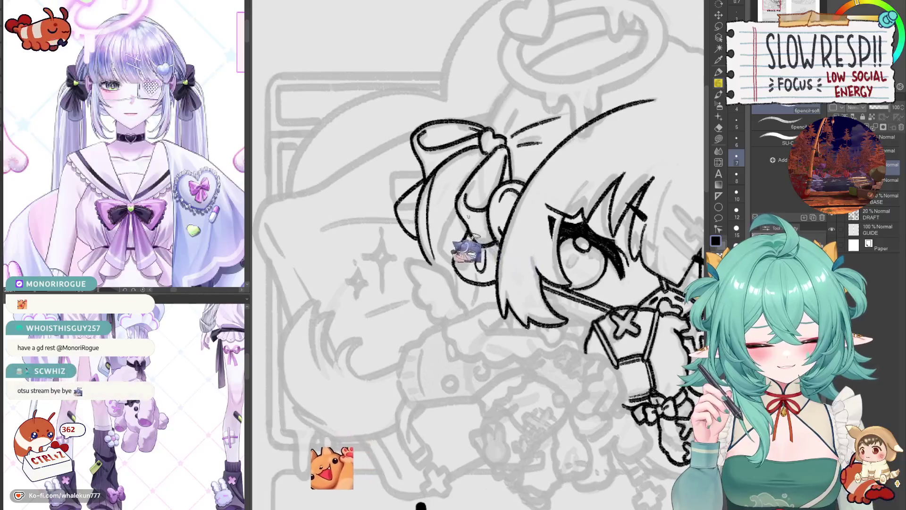
{"action": "left_click_drag", "start_coordinate": [602, 293], "coordinate": [593, 241]}
{"action": "scroll", "coordinate": [593, 241], "scroll_direction": "down", "scroll_amount": 3}
{"action": "scroll", "coordinate": [593, 241], "scroll_direction": "up", "scroll_amount": 5}
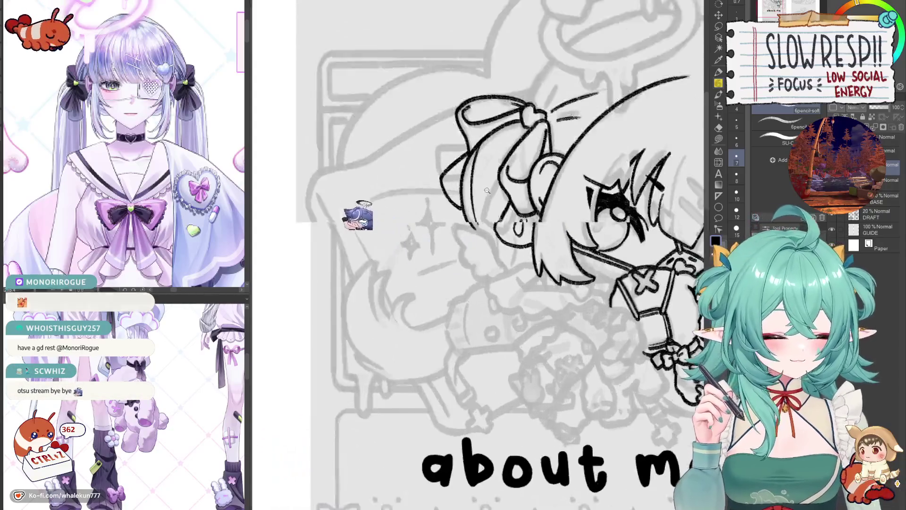
{"action": "scroll", "coordinate": [168, 228], "scroll_direction": "up", "scroll_amount": 1}
{"action": "left_click_drag", "start_coordinate": [168, 228], "coordinate": [227, 232]}
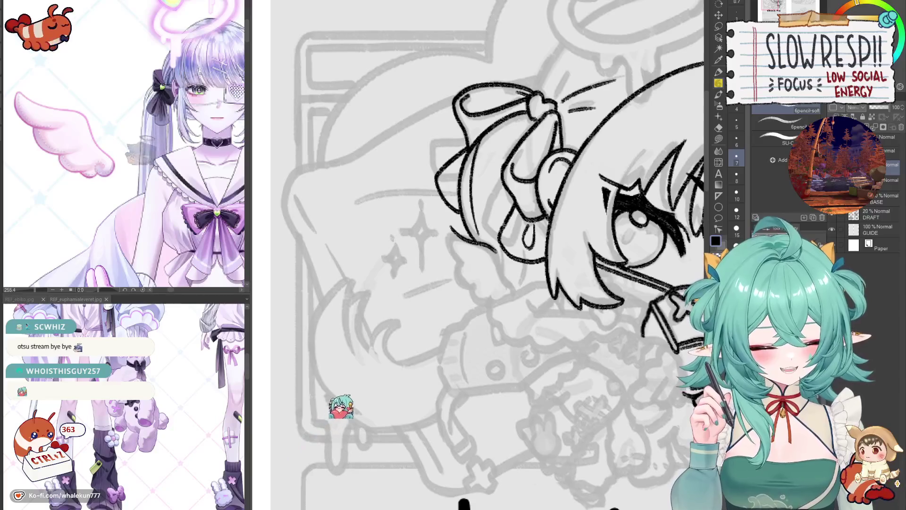
{"action": "left_click_drag", "start_coordinate": [500, 266], "coordinate": [485, 255]}
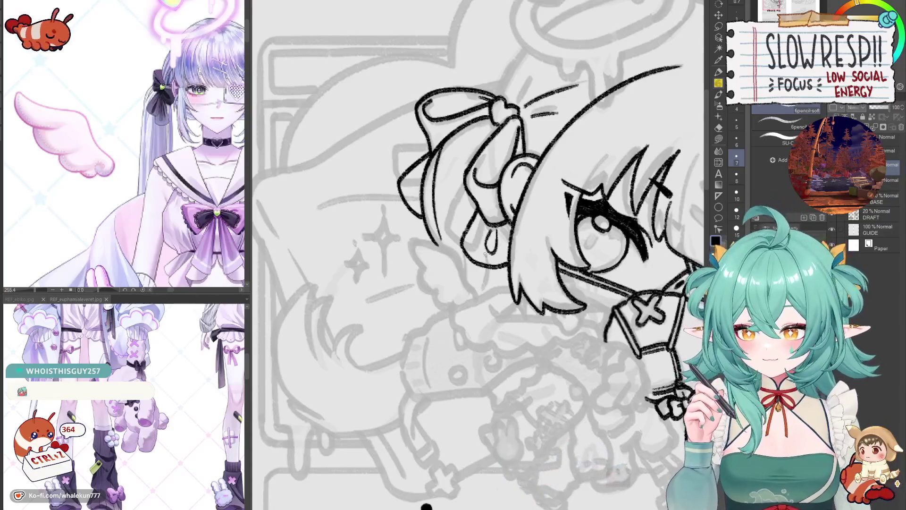
{"action": "key", "text": "h"}
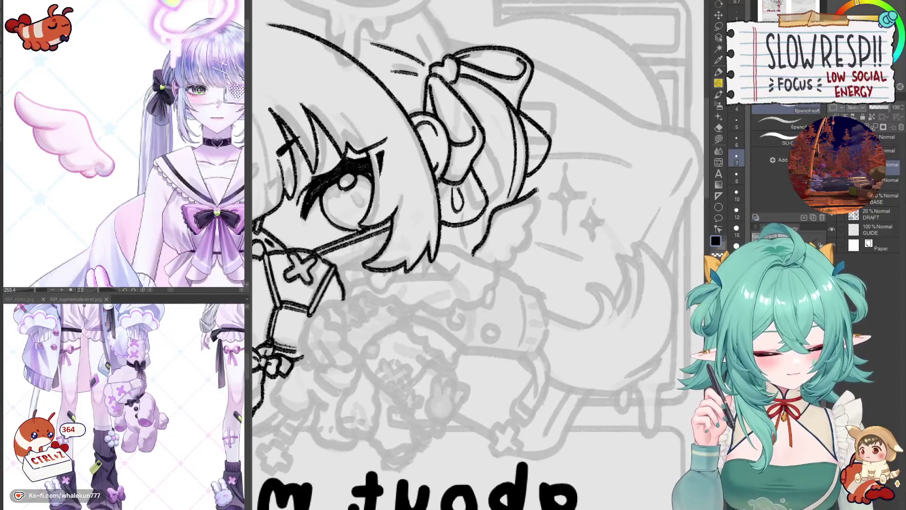
{"action": "key", "text": "h"}
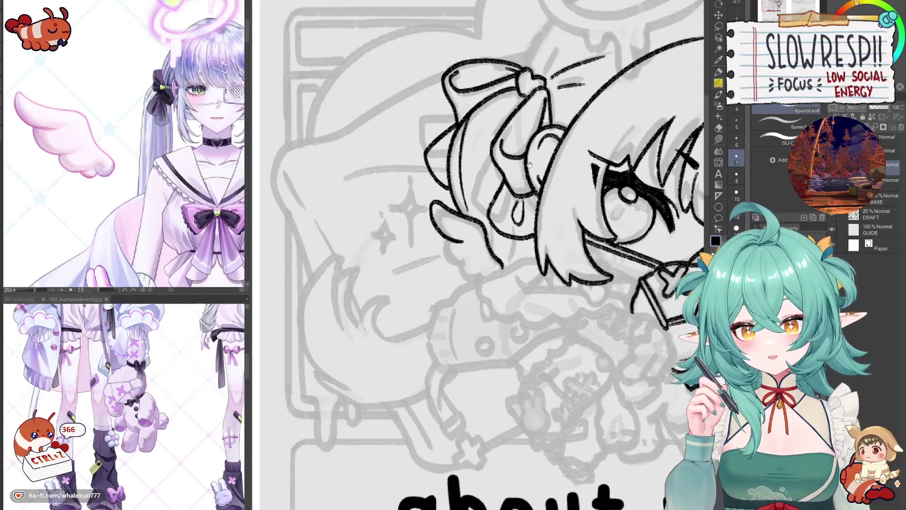
{"action": "left_click_drag", "start_coordinate": [529, 164], "coordinate": [512, 182]}
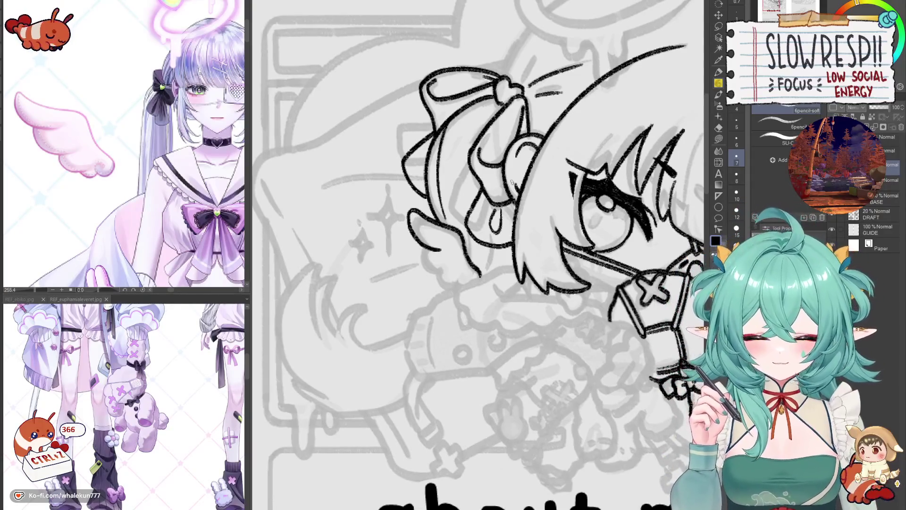
{"action": "key", "text": "ctrl+minus"}
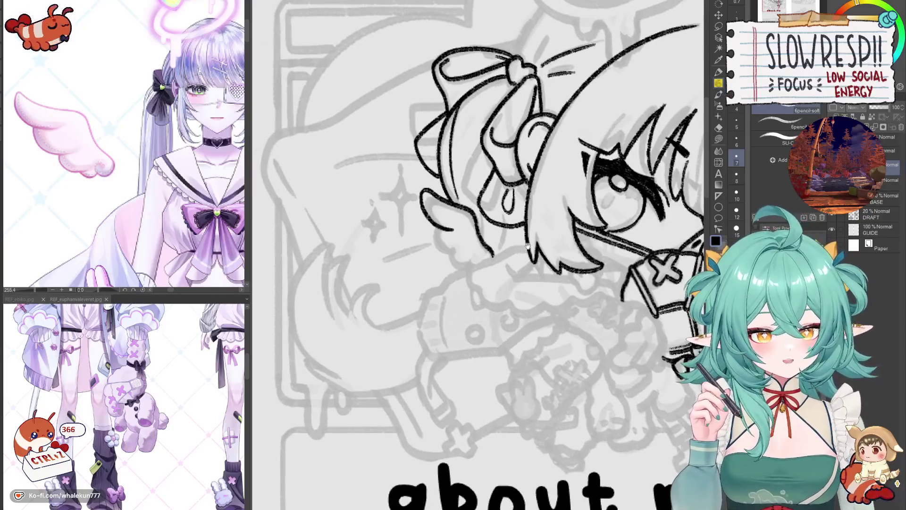
{"action": "key", "text": "h"}
{"action": "scroll", "coordinate": [464, 336], "scroll_direction": "right", "scroll_amount": 2}
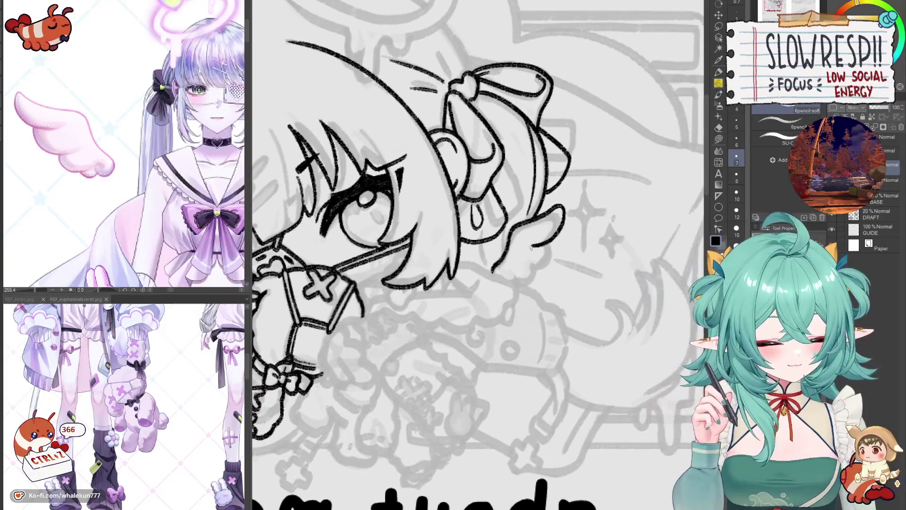
{"action": "key", "text": "h"}
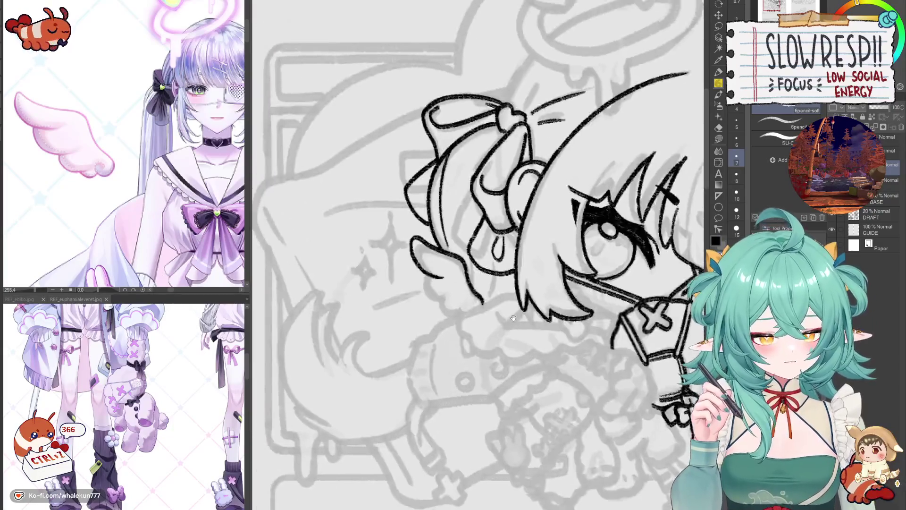
{"action": "scroll", "coordinate": [545, 293], "scroll_direction": "up", "scroll_amount": 2}
{"action": "scroll", "coordinate": [546, 352], "scroll_direction": "down", "scroll_amount": 1}
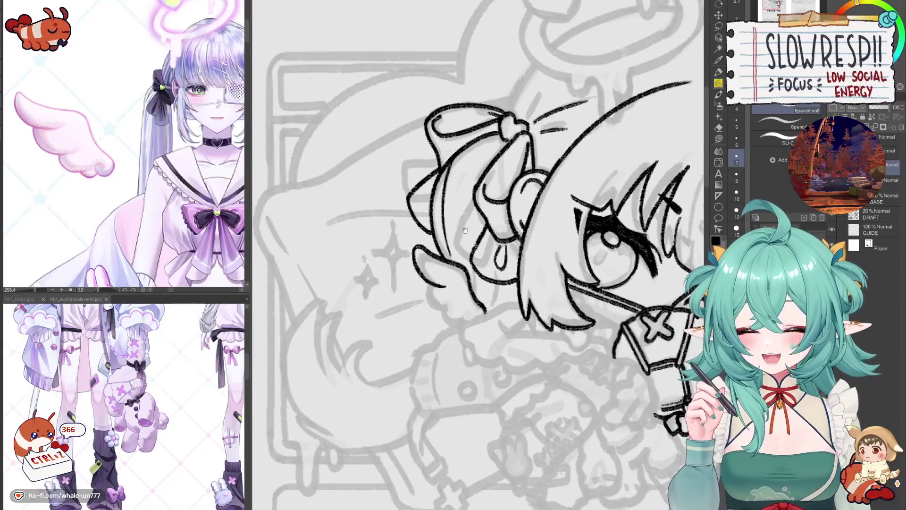
{"action": "mouse_move", "coordinate": [442, 270]}
{"action": "left_mouse_down"}
{"action": "mouse_move", "coordinate": [432, 249]}
{"action": "mouse_move", "coordinate": [439, 269]}
{"action": "mouse_move", "coordinate": [423, 300]}
{"action": "left_mouse_up"}
Undo stray marks and redraw the wing's curved lower edge, mirroring the view to check.
{"action": "key", "text": "ctrl+z"}
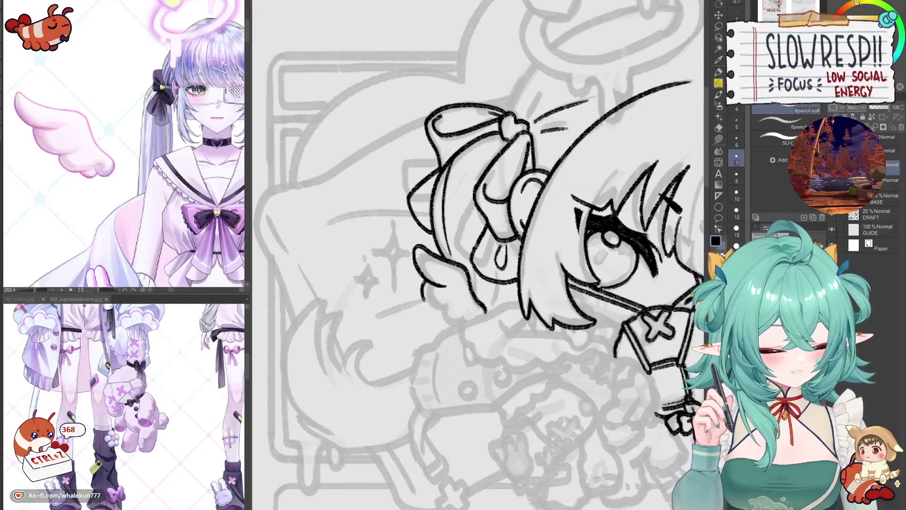
{"action": "key", "text": "ctrl+z"}
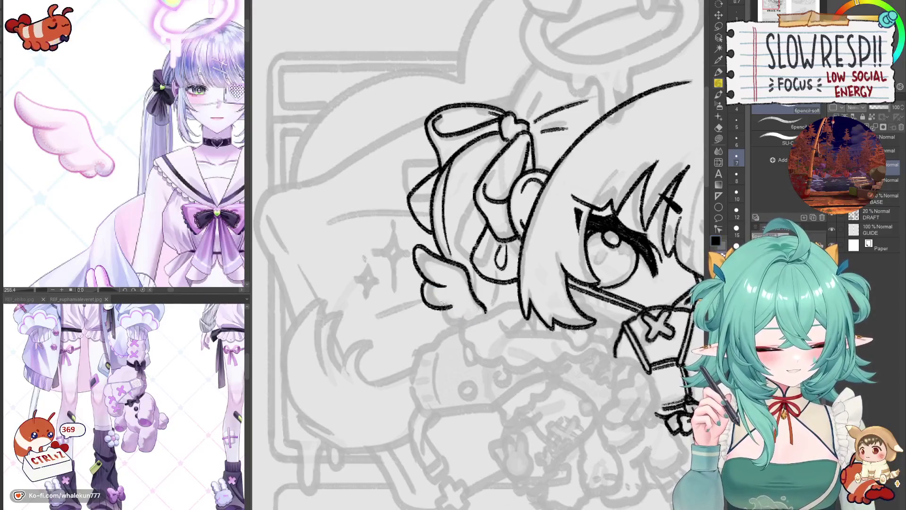
{"action": "key", "text": "ctrl+z"}
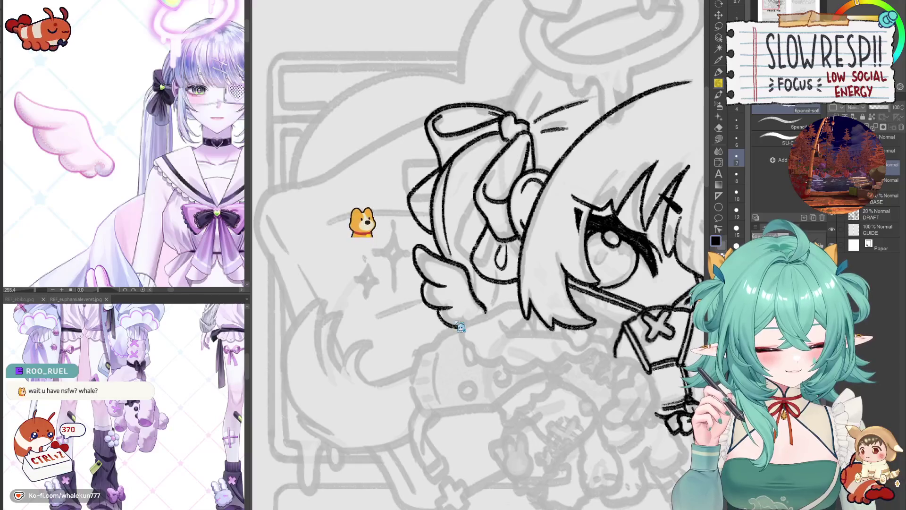
{"action": "key", "text": "ctrl+z"}
{"action": "mouse_move", "coordinate": [446, 322]}
{"action": "left_mouse_down"}
{"action": "mouse_move", "coordinate": [464, 328]}
{"action": "mouse_move", "coordinate": [456, 325]}
{"action": "left_mouse_up"}
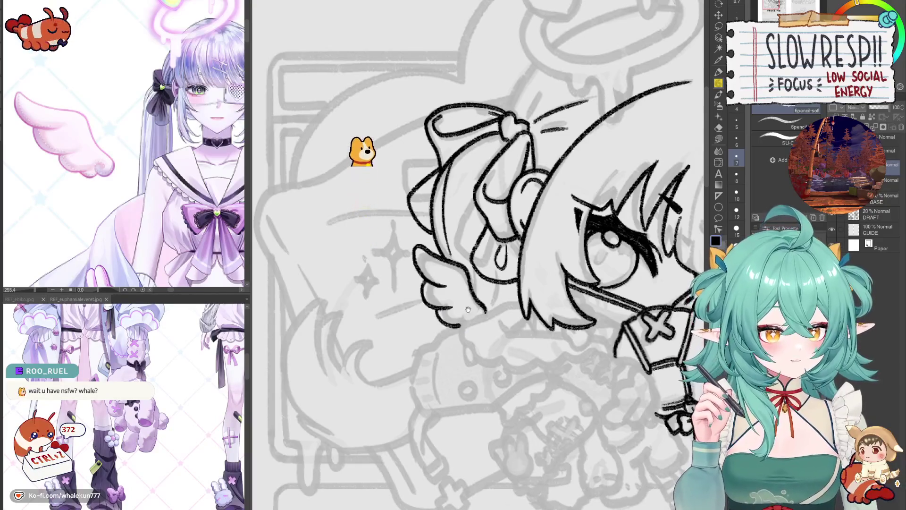
{"action": "key", "text": "h"}
{"action": "key", "text": "h"}
{"action": "key", "text": "h"}
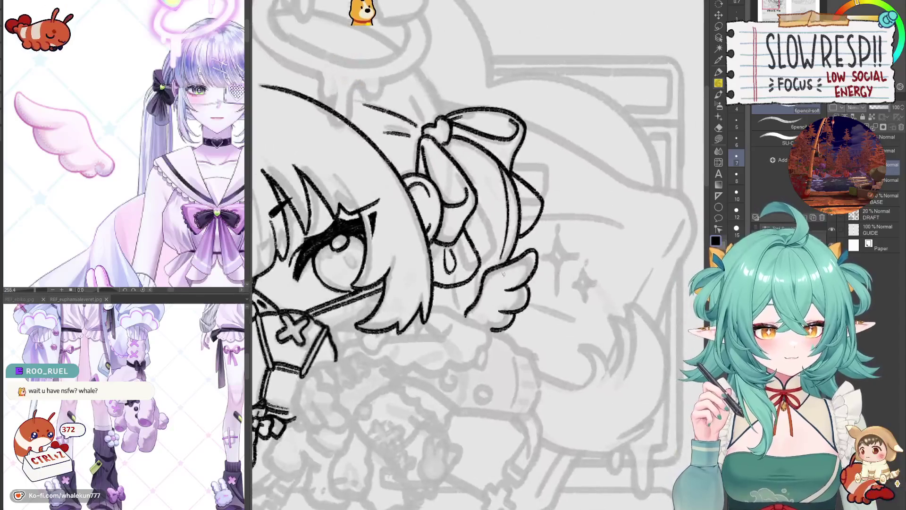
{"action": "key", "text": "ctrl+z"}
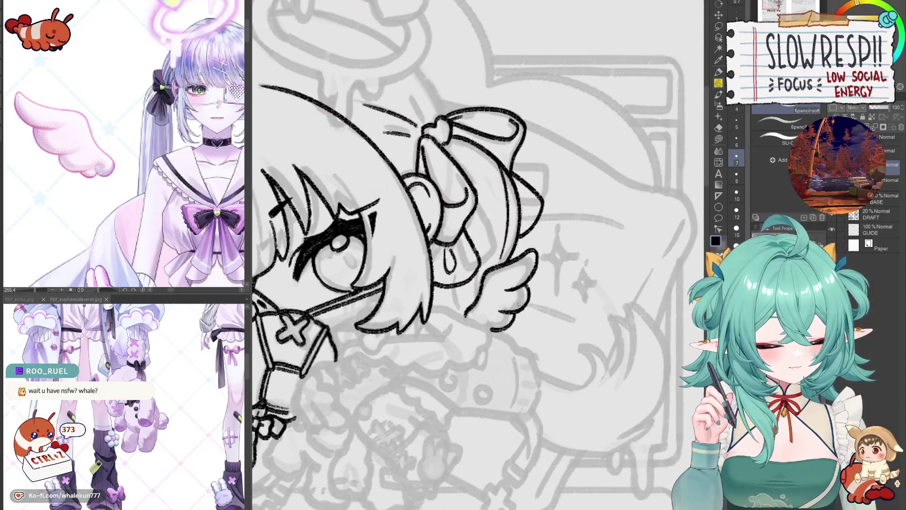
{"action": "key", "text": "h"}
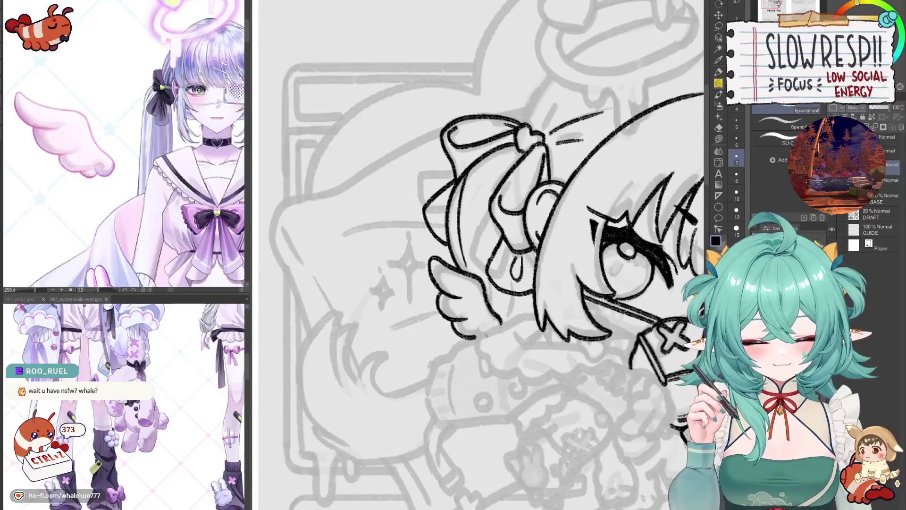
{"action": "mouse_move", "coordinate": [482, 331]}
{"action": "left_mouse_down"}
{"action": "mouse_move", "coordinate": [504, 309]}
{"action": "mouse_move", "coordinate": [513, 265]}
{"action": "left_mouse_up"}
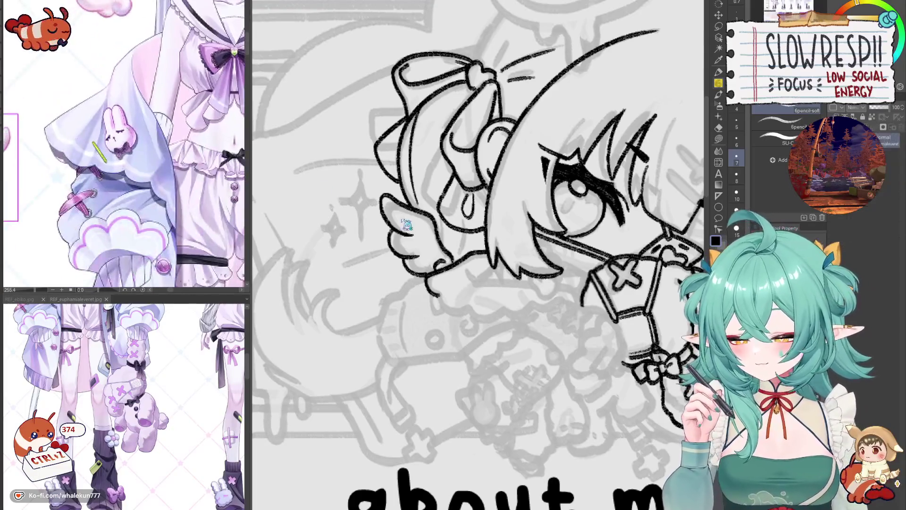
Pan to the hair and arm area and undo the stroke along the hair's edge.
{"action": "left_click_drag", "start_coordinate": [531, 325], "coordinate": [463, 304]}
{"action": "key", "text": "ctrl+z"}
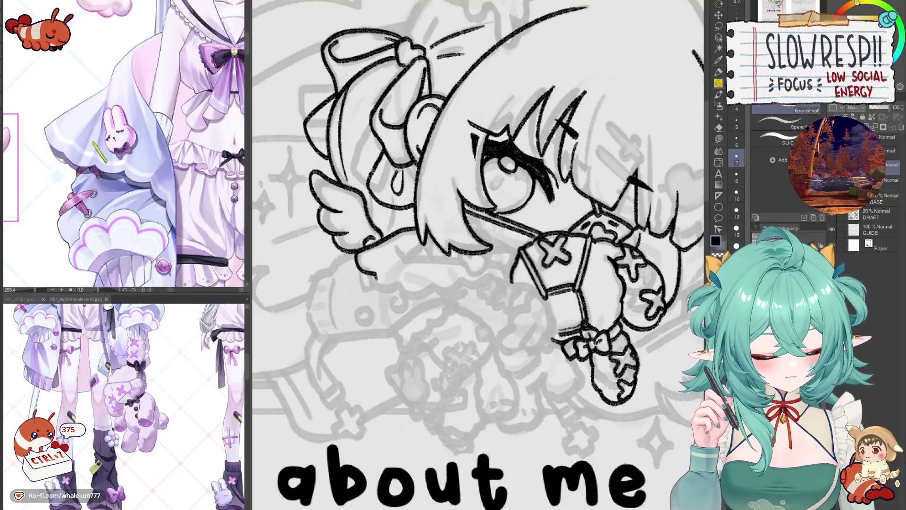
{"action": "left_click_drag", "start_coordinate": [441, 280], "coordinate": [430, 314]}
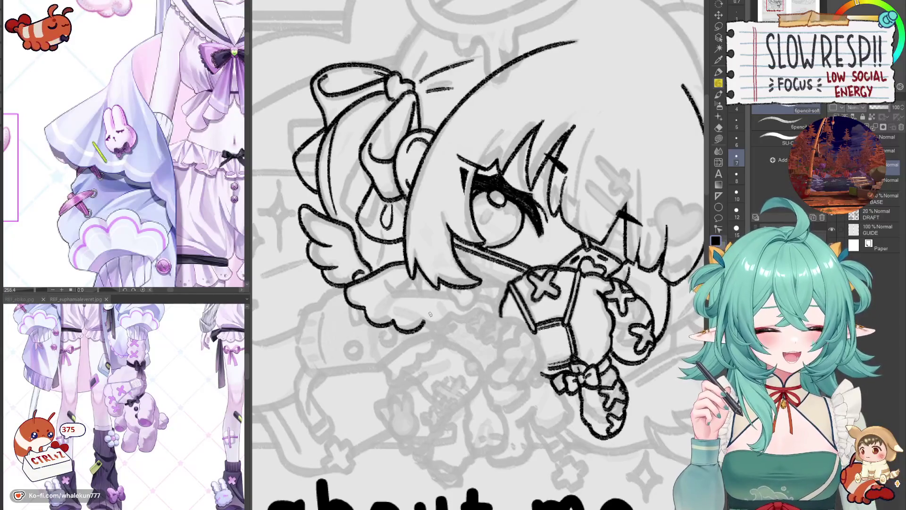
Mirror the canvas back and forth and pan toward the 'about me' text to check the lineart.
{"action": "key", "text": "h"}
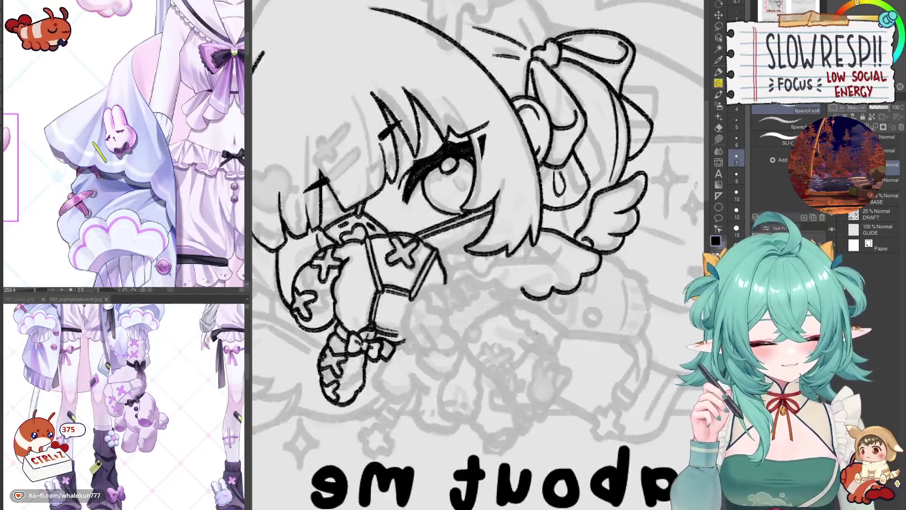
{"action": "key", "text": "h"}
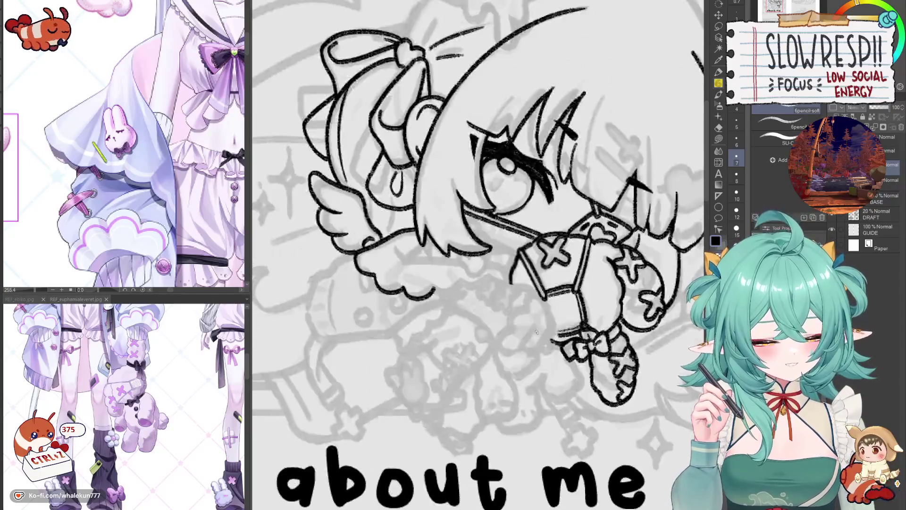
{"action": "left_click_drag", "start_coordinate": [472, 282], "coordinate": [455, 276]}
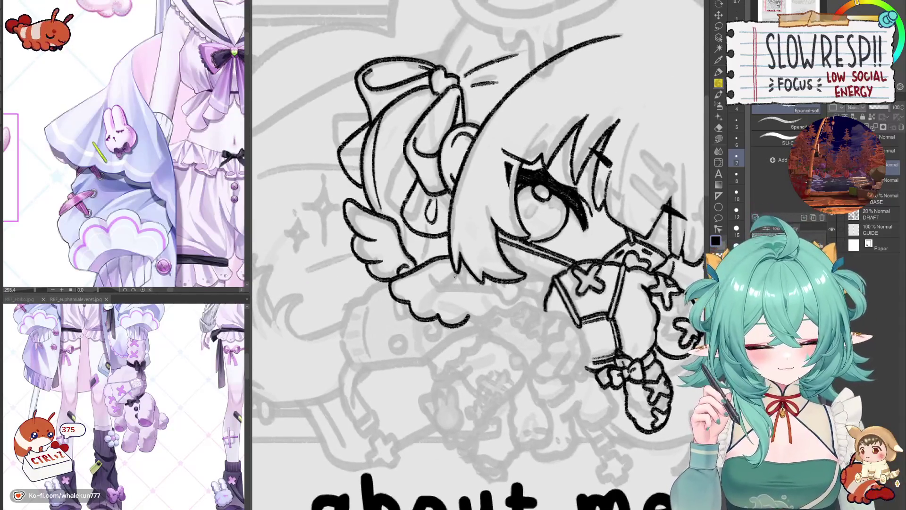
{"action": "key", "text": "h"}
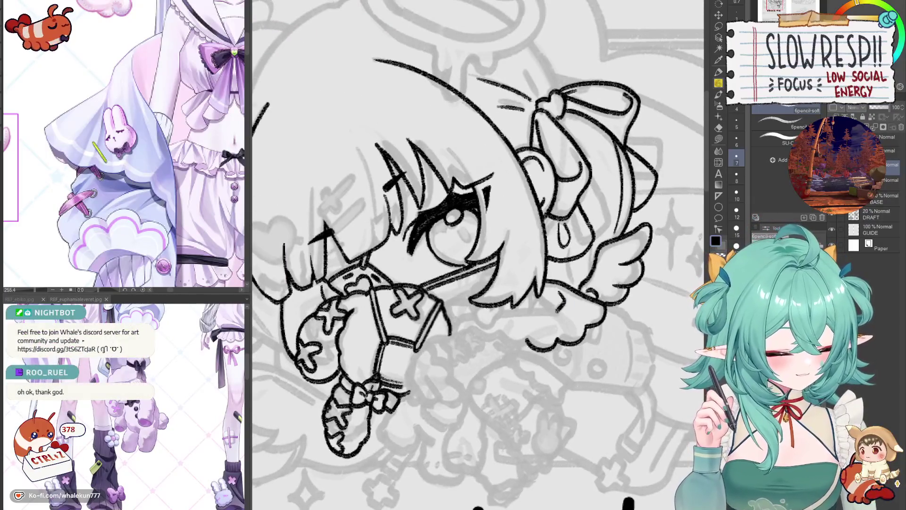
{"action": "left_click_drag", "start_coordinate": [570, 302], "coordinate": [573, 308]}
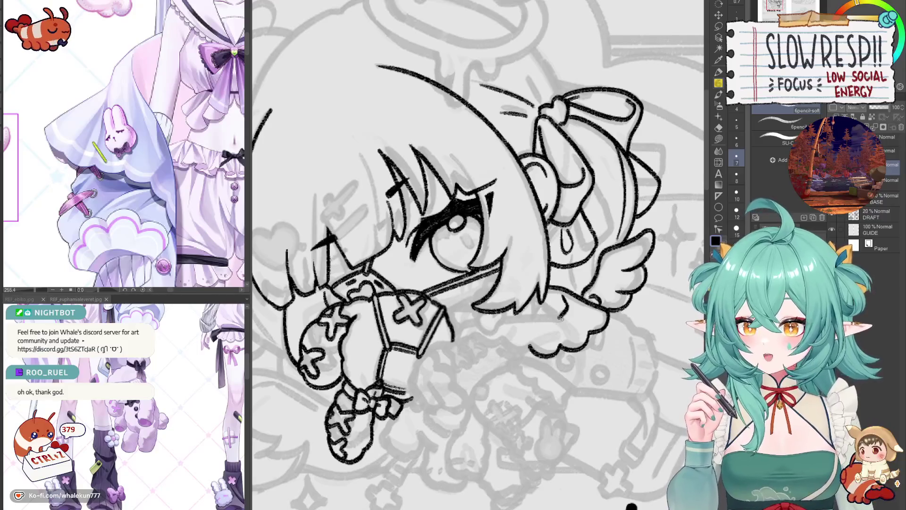
{"action": "mouse_move", "coordinate": [561, 319]}
{"action": "left_mouse_down"}
{"action": "mouse_move", "coordinate": [575, 304]}
{"action": "mouse_move", "coordinate": [512, 306]}
{"action": "left_mouse_up"}
Retry the line under the hair, then mirror and zoom the view to compare.
{"action": "key", "text": "ctrl+z"}
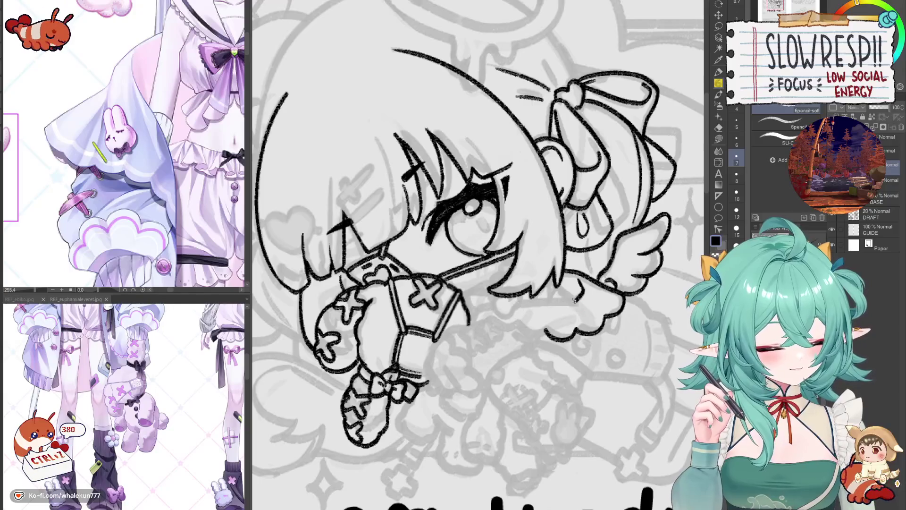
{"action": "mouse_move", "coordinate": [575, 301]}
{"action": "left_mouse_down"}
{"action": "mouse_move", "coordinate": [521, 303]}
{"action": "mouse_move", "coordinate": [543, 319]}
{"action": "left_mouse_up"}
{"action": "key", "text": "ctrl+z"}
{"action": "key", "text": "h"}
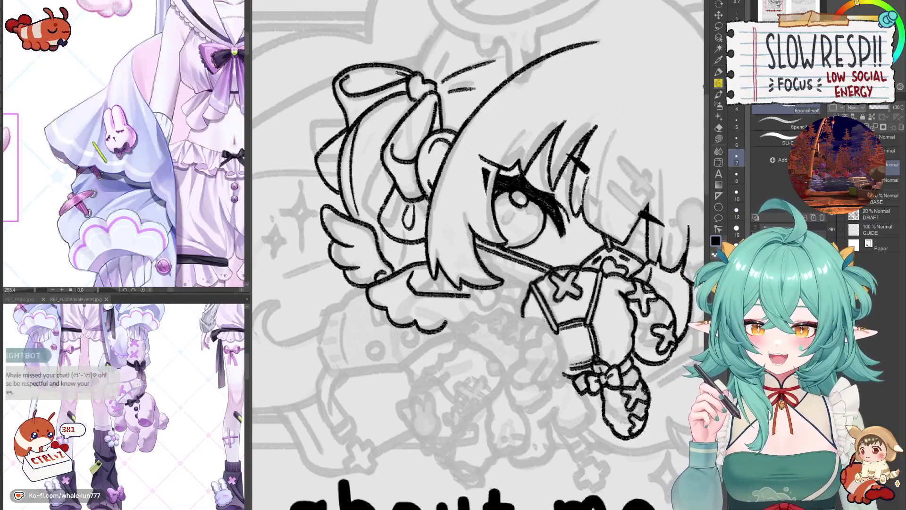
{"action": "mouse_move", "coordinate": [543, 321]}
{"action": "left_mouse_down"}
{"action": "mouse_move", "coordinate": [518, 261]}
{"action": "mouse_move", "coordinate": [532, 345]}
{"action": "left_mouse_up"}
{"action": "key", "text": "h"}
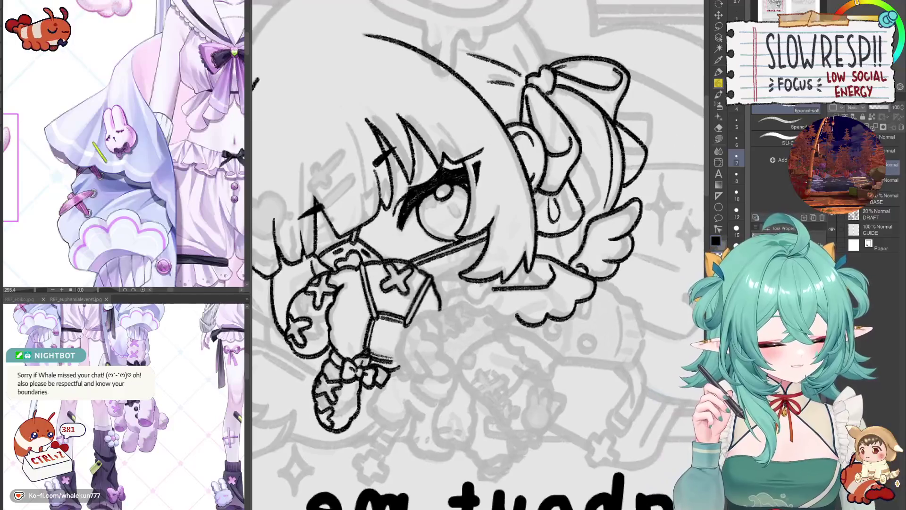
{"action": "key", "text": "h"}
{"action": "mouse_move", "coordinate": [545, 309]}
{"action": "left_mouse_down"}
{"action": "mouse_move", "coordinate": [511, 330]}
{"action": "mouse_move", "coordinate": [530, 344]}
{"action": "left_mouse_up"}
{"action": "key", "text": "h"}
{"action": "key", "text": "h"}
{"action": "scroll", "coordinate": [509, 337], "scroll_direction": "up", "scroll_amount": 2}
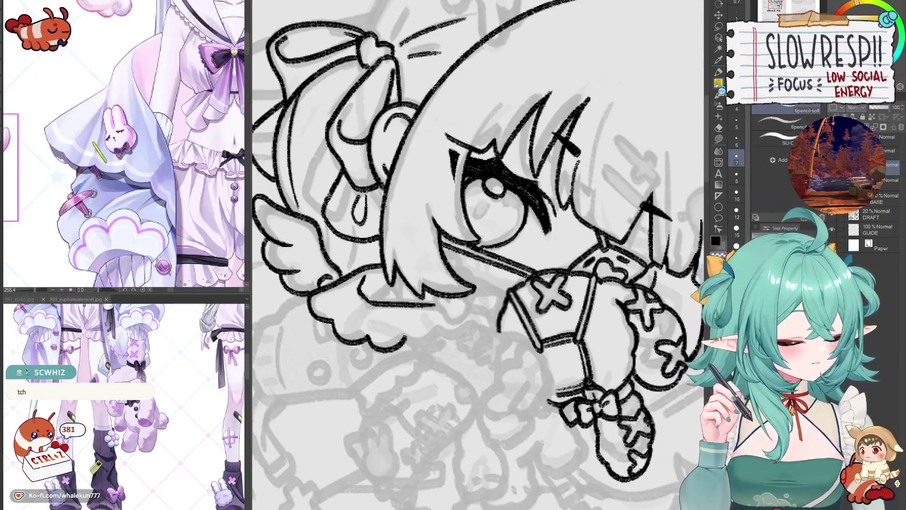
{"action": "key", "text": "h"}
{"action": "scroll", "coordinate": [562, 294], "scroll_direction": "up", "scroll_amount": 3}
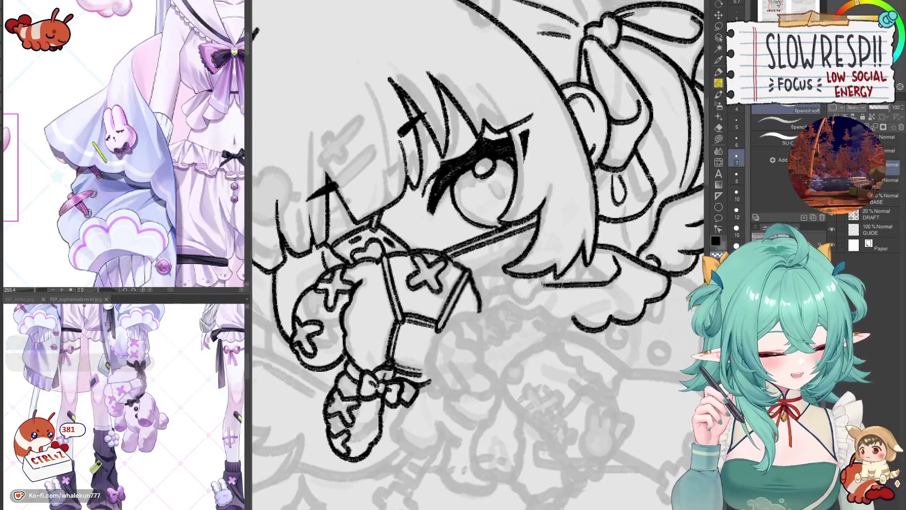
Redraw the line under the bob hair extending leftward and curving down.
{"action": "left_click_drag", "start_coordinate": [548, 282], "coordinate": [496, 291]}
{"action": "key", "text": "ctrl+z"}
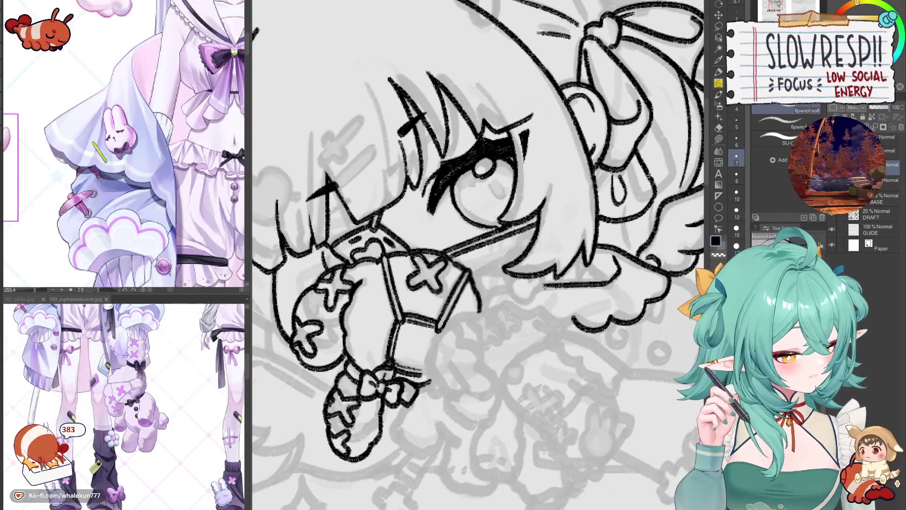
{"action": "mouse_move", "coordinate": [554, 283]}
{"action": "left_mouse_down"}
{"action": "mouse_move", "coordinate": [512, 287]}
{"action": "mouse_move", "coordinate": [482, 310]}
{"action": "left_mouse_up"}
{"action": "key", "text": "ctrl+z"}
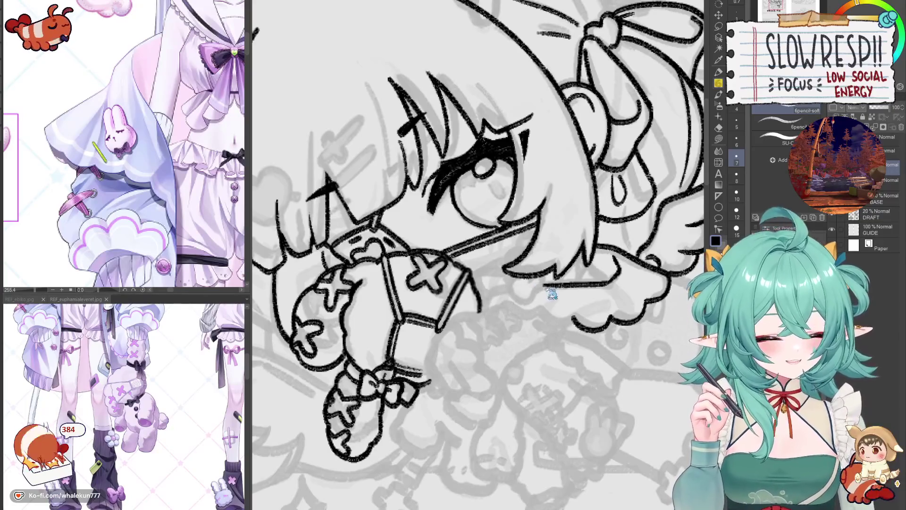
{"action": "left_click_drag", "start_coordinate": [550, 282], "coordinate": [489, 306]}
Mirror and pan toward the wing, undoing the earlier wing outline attempts.
{"action": "key", "text": "h"}
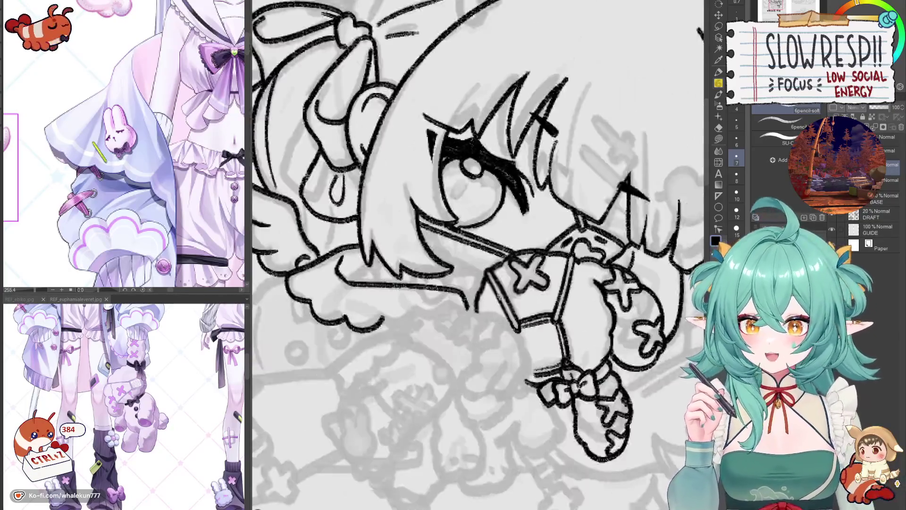
{"action": "key", "text": "h"}
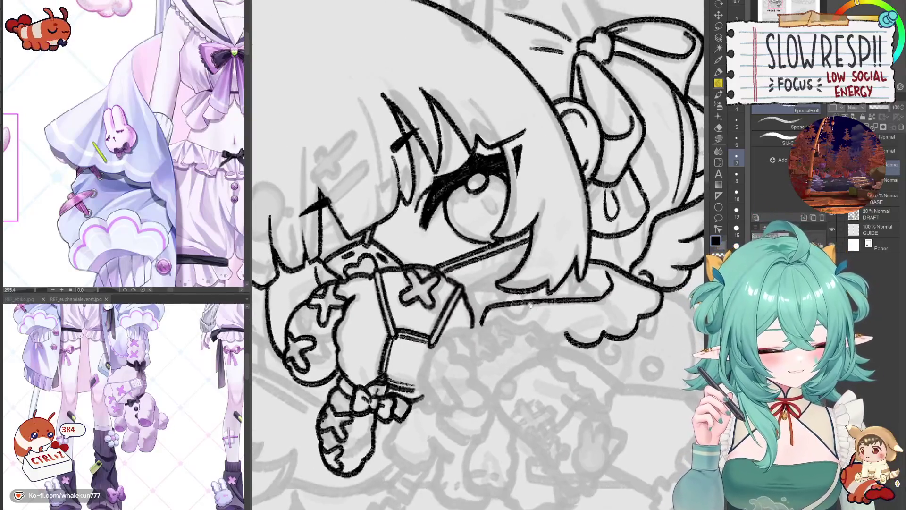
{"action": "key", "text": "h"}
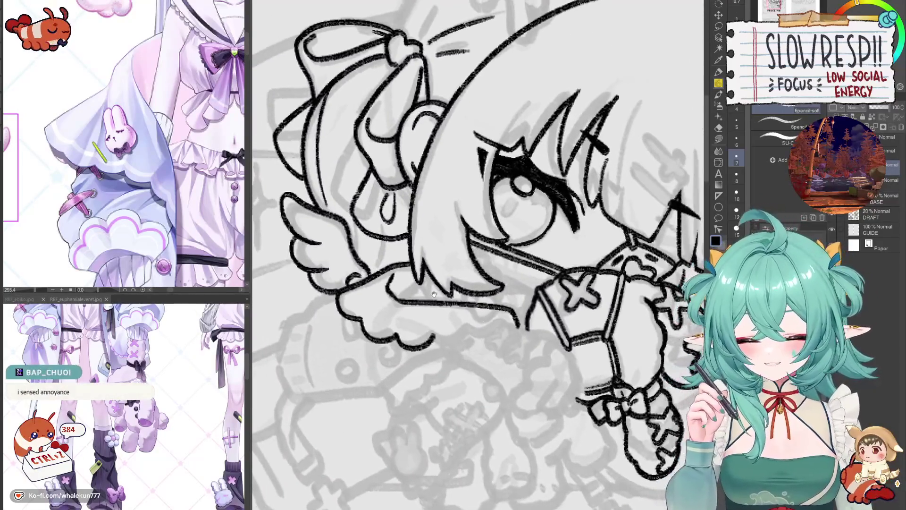
{"action": "mouse_move", "coordinate": [417, 318]}
{"action": "left_mouse_down"}
{"action": "mouse_move", "coordinate": [403, 297]}
{"action": "mouse_move", "coordinate": [428, 290]}
{"action": "left_mouse_up"}
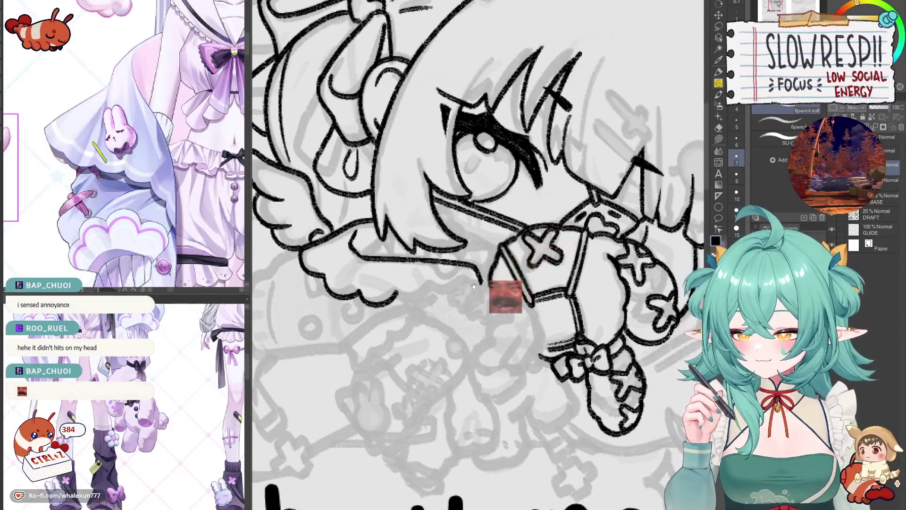
{"action": "mouse_move", "coordinate": [470, 276]}
{"action": "left_mouse_down"}
{"action": "mouse_move", "coordinate": [487, 295]}
{"action": "mouse_move", "coordinate": [473, 333]}
{"action": "left_mouse_up"}
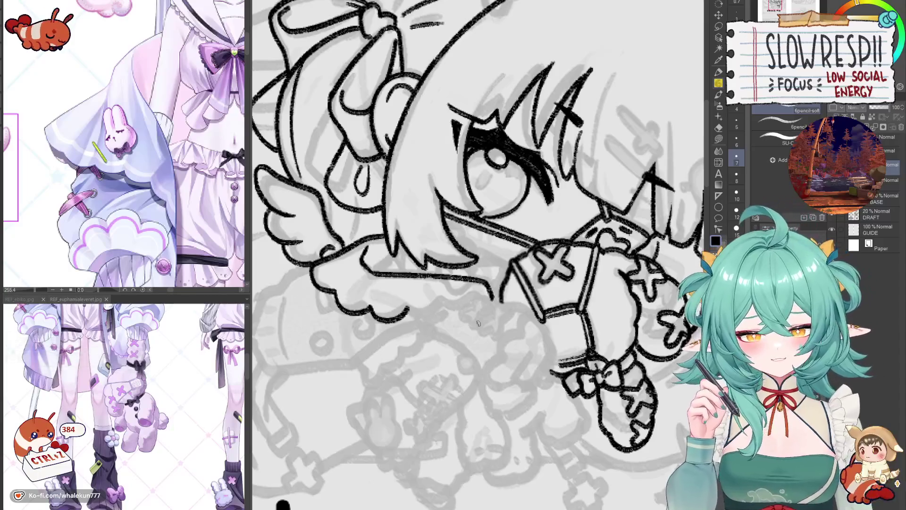
{"action": "left_click_drag", "start_coordinate": [478, 323], "coordinate": [497, 319]}
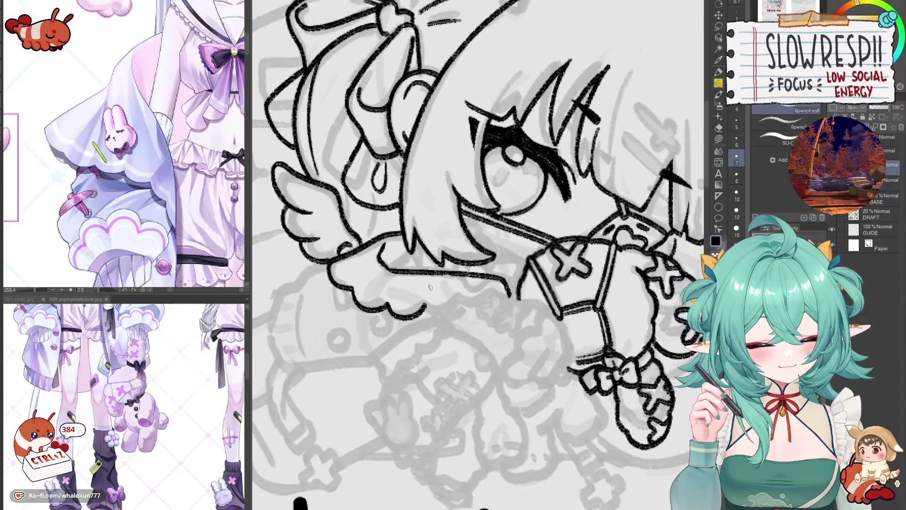
{"action": "key", "text": "ctrl+z"}
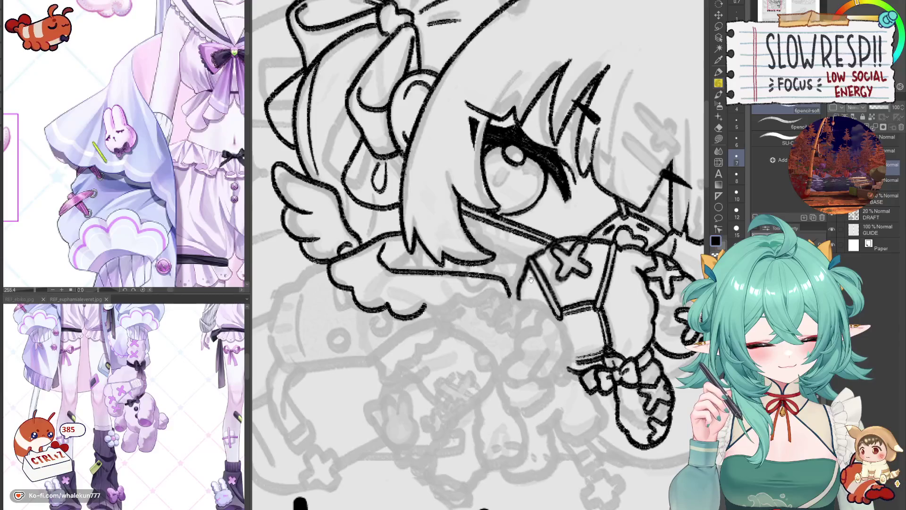
{"action": "mouse_move", "coordinate": [435, 306]}
{"action": "left_mouse_down"}
{"action": "mouse_move", "coordinate": [424, 289]}
{"action": "mouse_move", "coordinate": [497, 275]}
{"action": "left_mouse_up"}
{"action": "key", "text": "ctrl+z"}
{"action": "key", "text": "ctrl+z"}
{"action": "key", "text": "ctrl+z"}
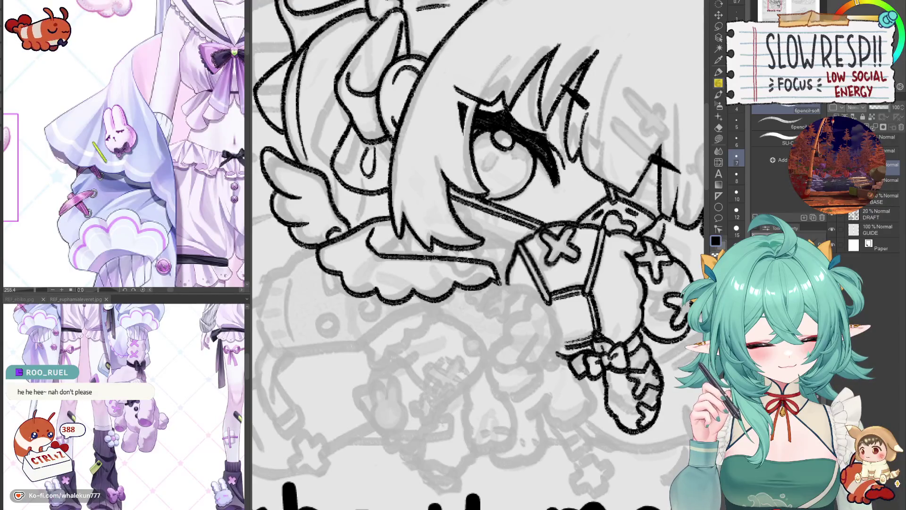
Extend the wing's scalloped bottom outline leftward, then zoom out and back in to review.
{"action": "key", "text": "h"}
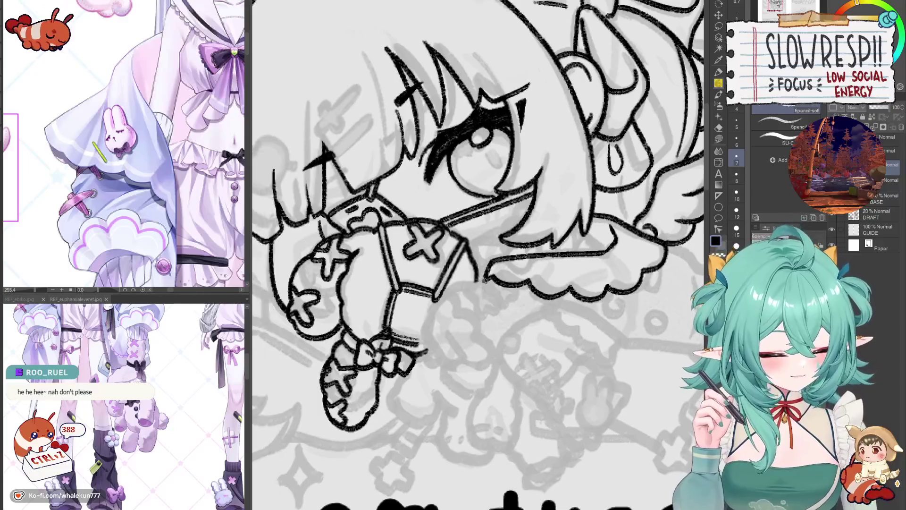
{"action": "left_click_drag", "start_coordinate": [487, 282], "coordinate": [451, 288]}
{"action": "key", "text": "h"}
{"action": "key", "text": "ctrl+minus"}
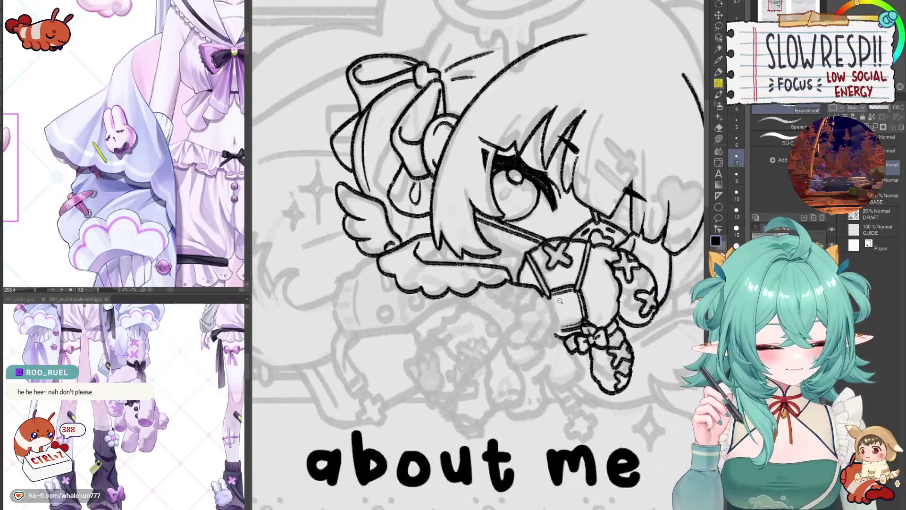
{"action": "key", "text": "ctrl+plus"}
{"action": "left_click_drag", "start_coordinate": [516, 252], "coordinate": [469, 285]}
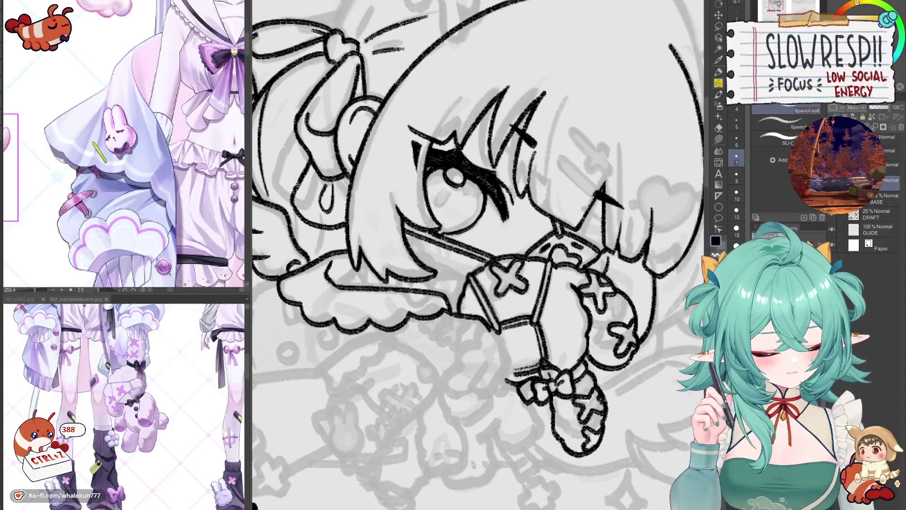
Mirror the view, select the layer one row up in the Layer palette, and zoom out.
{"action": "key", "text": "h"}
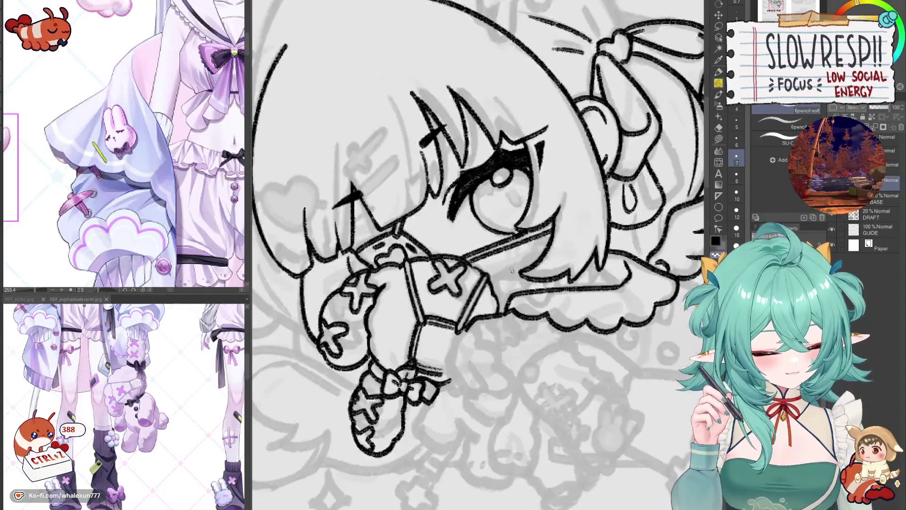
{"action": "scroll", "coordinate": [491, 275], "scroll_direction": "up", "scroll_amount": 3}
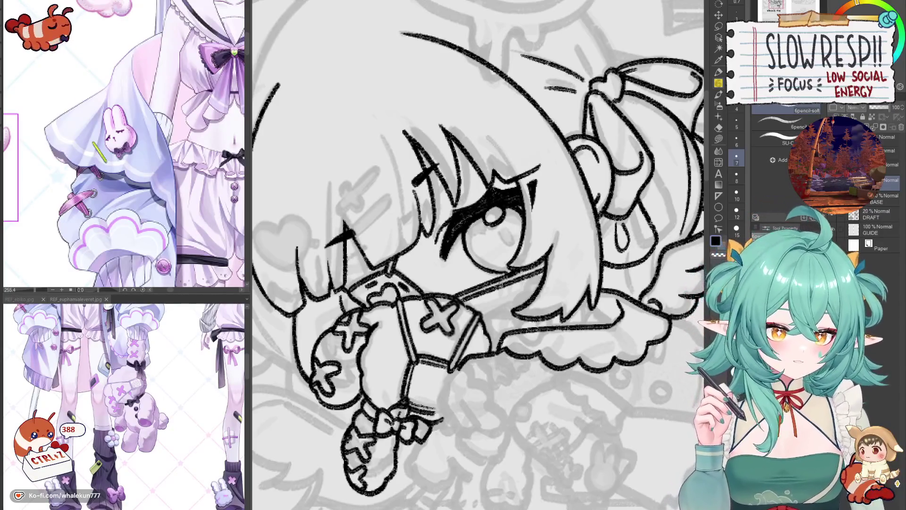
{"action": "left_click", "coordinate": [887, 165]}
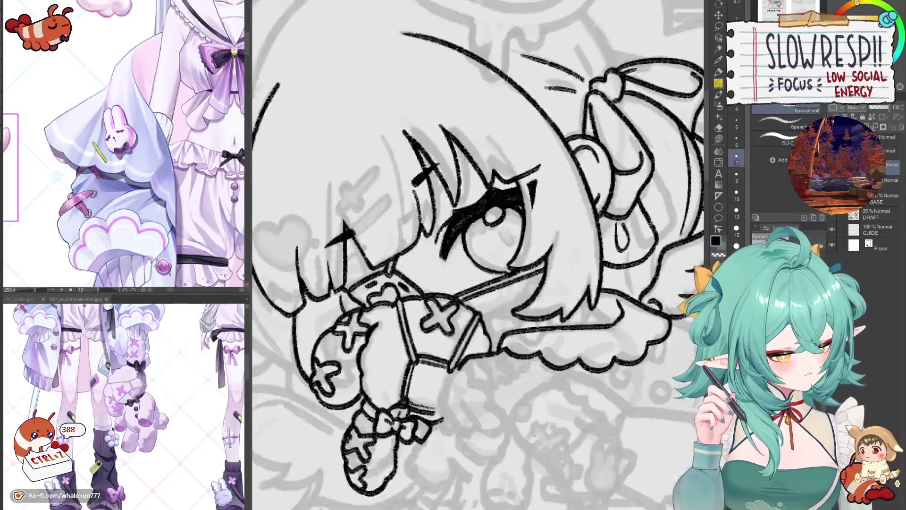
{"action": "scroll", "coordinate": [574, 337], "scroll_direction": "up", "scroll_amount": 2}
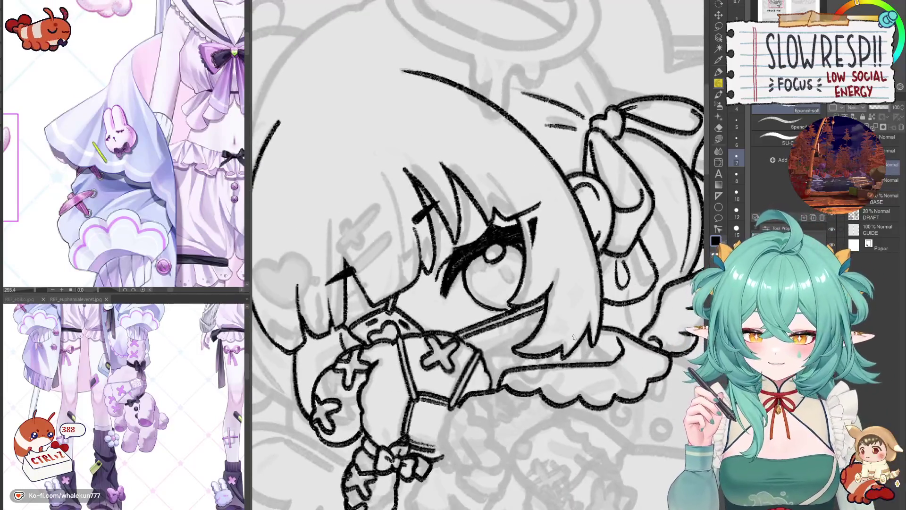
{"action": "scroll", "coordinate": [573, 337], "scroll_direction": "down", "scroll_amount": 4}
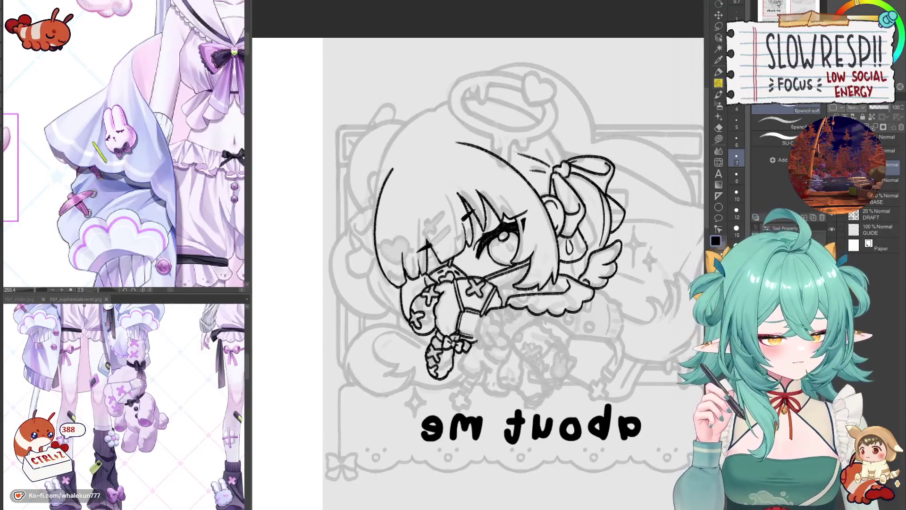
Pan the page and toggle horizontal flip so 'about me' reads normally over the grey sketch.
{"action": "left_click_drag", "start_coordinate": [614, 282], "coordinate": [585, 274]}
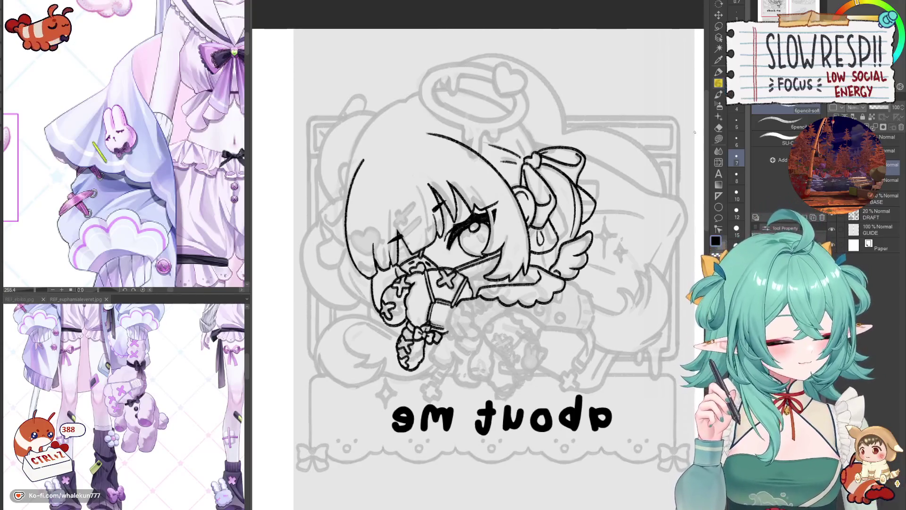
{"action": "left_click_drag", "start_coordinate": [599, 391], "coordinate": [602, 337]}
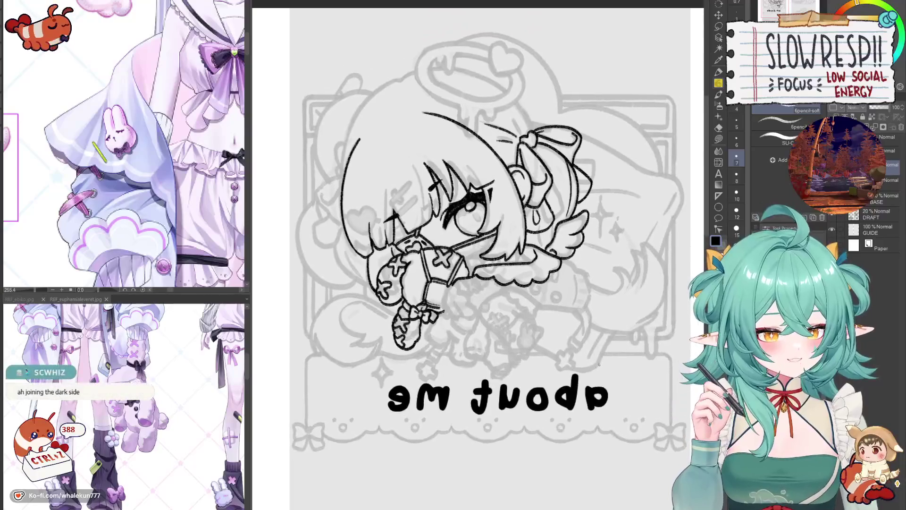
{"action": "key", "text": "h"}
{"action": "key", "text": "h"}
{"action": "key", "text": "h"}
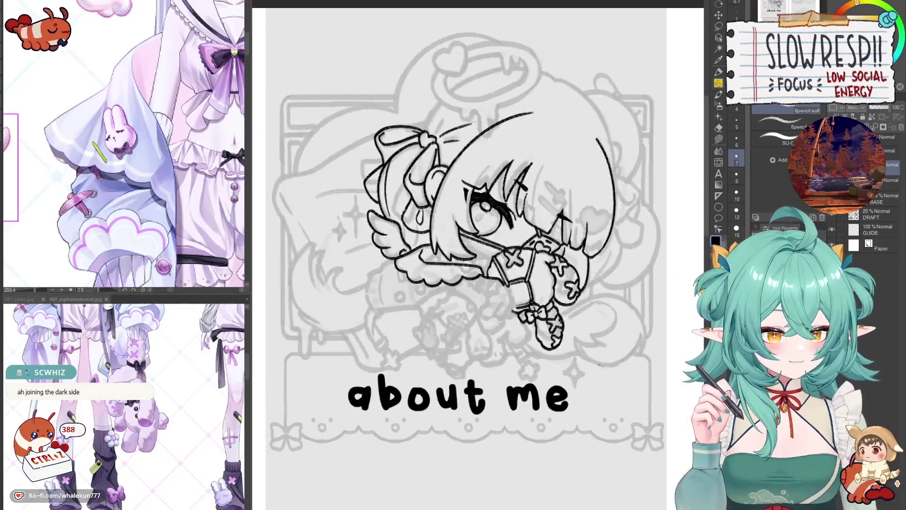
{"action": "left_click_drag", "start_coordinate": [595, 363], "coordinate": [600, 372]}
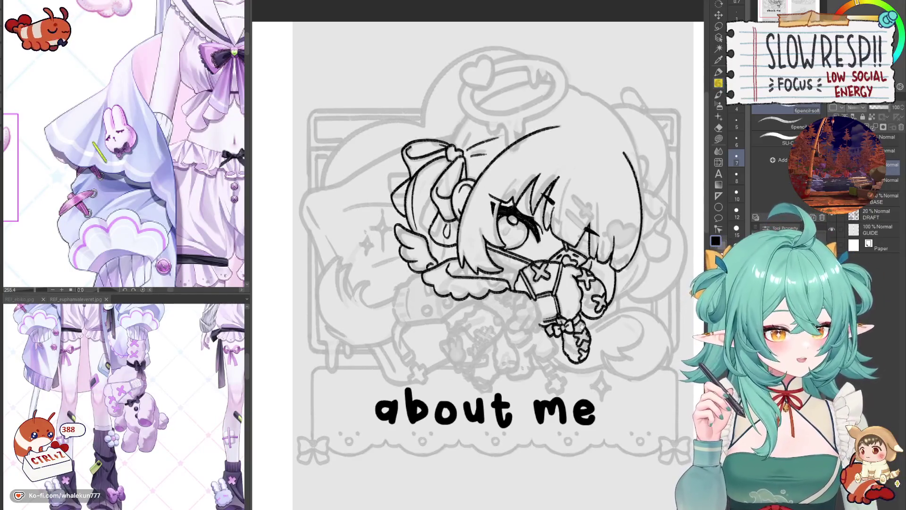
{"action": "key", "text": "h"}
{"action": "key", "text": "h"}
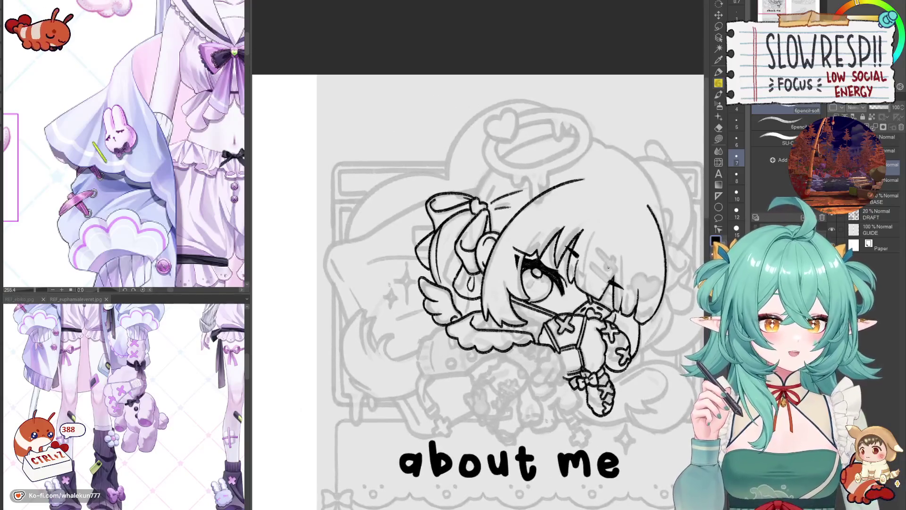
{"action": "left_click_drag", "start_coordinate": [609, 267], "coordinate": [606, 253]}
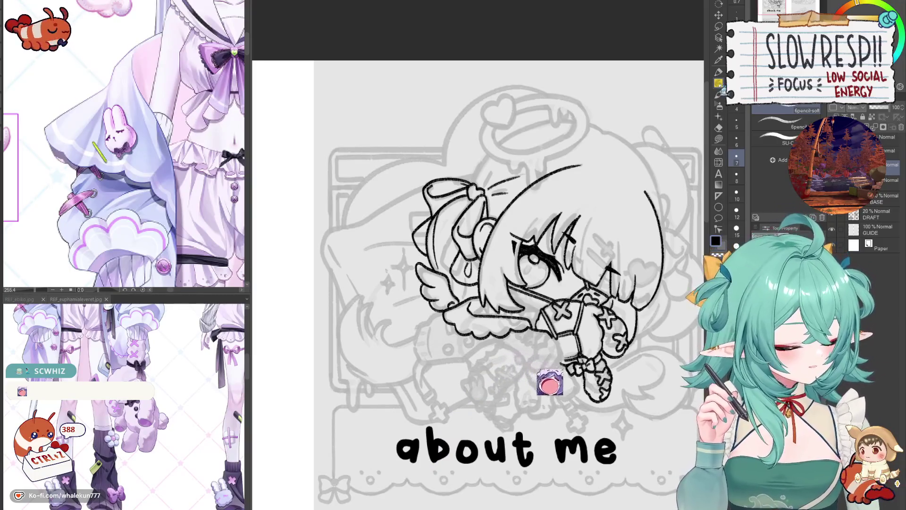
{"action": "scroll", "coordinate": [478, 283], "scroll_direction": "down", "scroll_amount": 2}
{"action": "scroll", "coordinate": [478, 260], "scroll_direction": "up", "scroll_amount": 2}
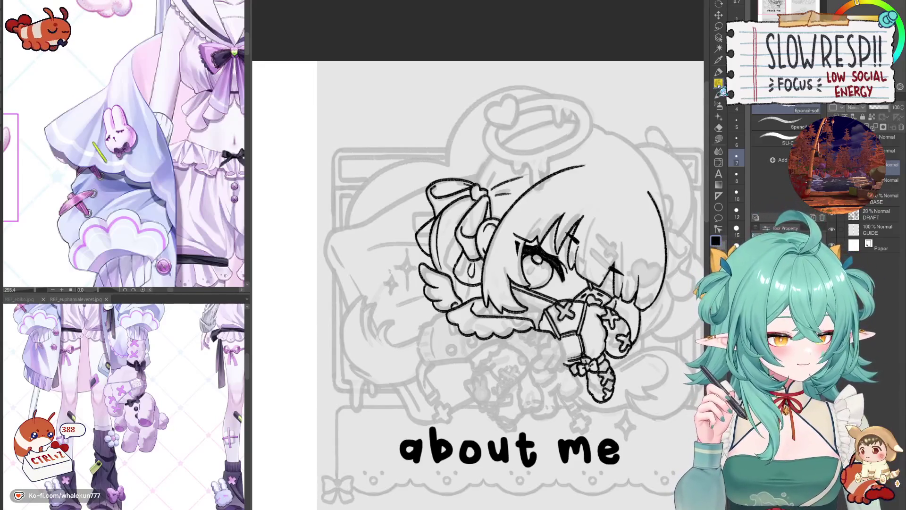
{"action": "left_click_drag", "start_coordinate": [478, 260], "coordinate": [450, 226]}
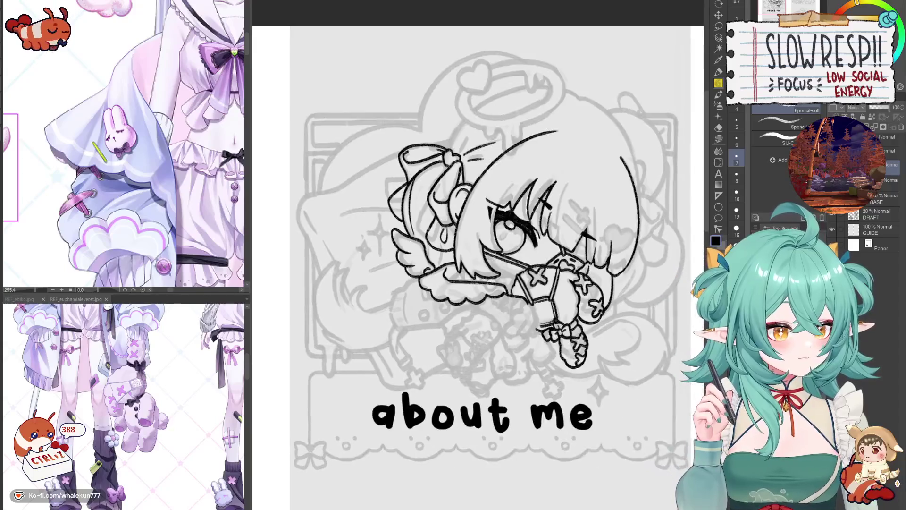
{"action": "left_click_drag", "start_coordinate": [574, 172], "coordinate": [569, 252]}
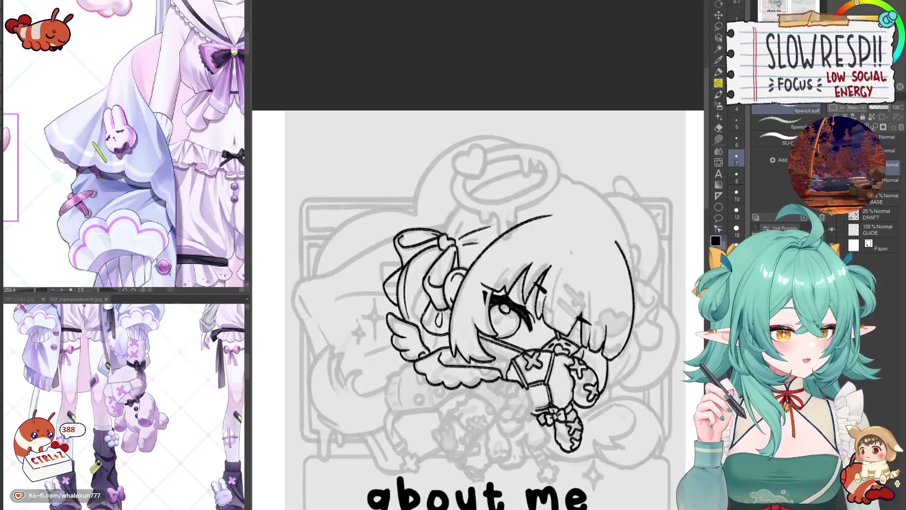
Zoom onto the head and draw the long curve over the top of the hair, retrying it.
{"action": "scroll", "coordinate": [571, 251], "scroll_direction": "up", "scroll_amount": 2}
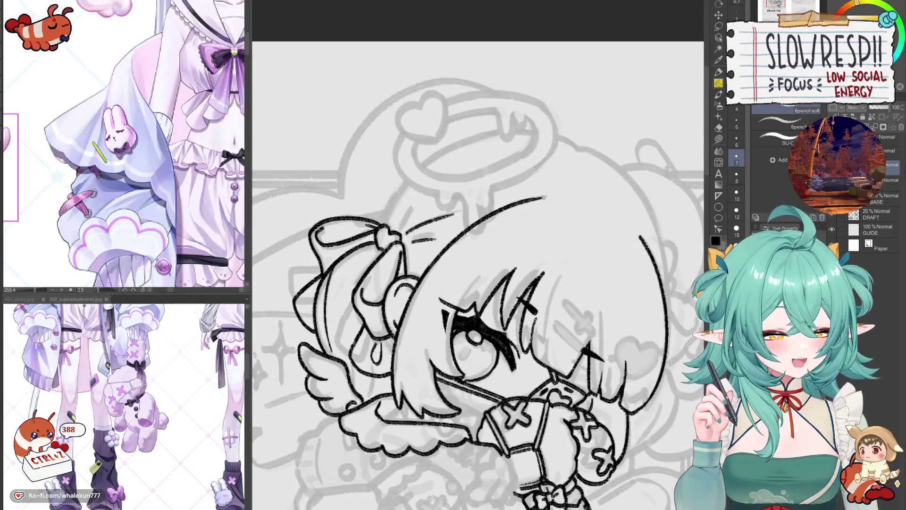
{"action": "left_click_drag", "start_coordinate": [542, 197], "coordinate": [632, 253]}
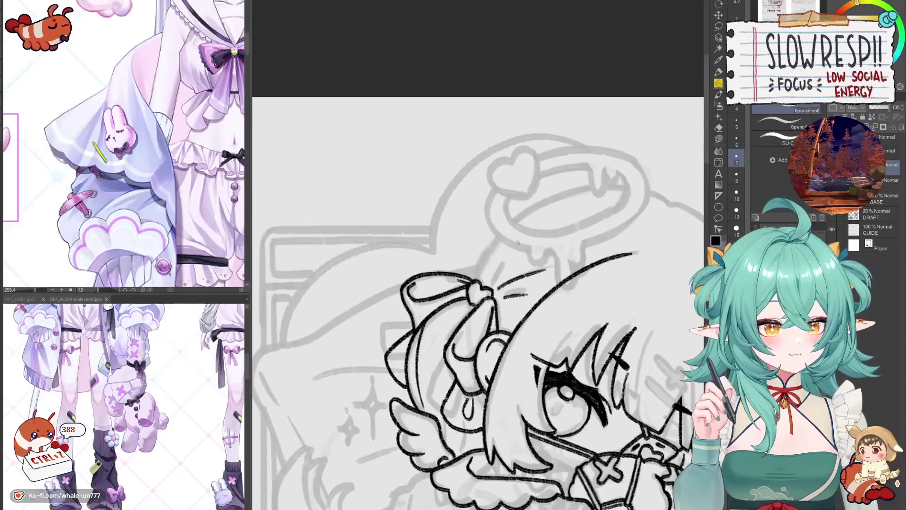
{"action": "left_click_drag", "start_coordinate": [592, 188], "coordinate": [478, 264]}
{"action": "left_click_drag", "start_coordinate": [535, 220], "coordinate": [493, 255]}
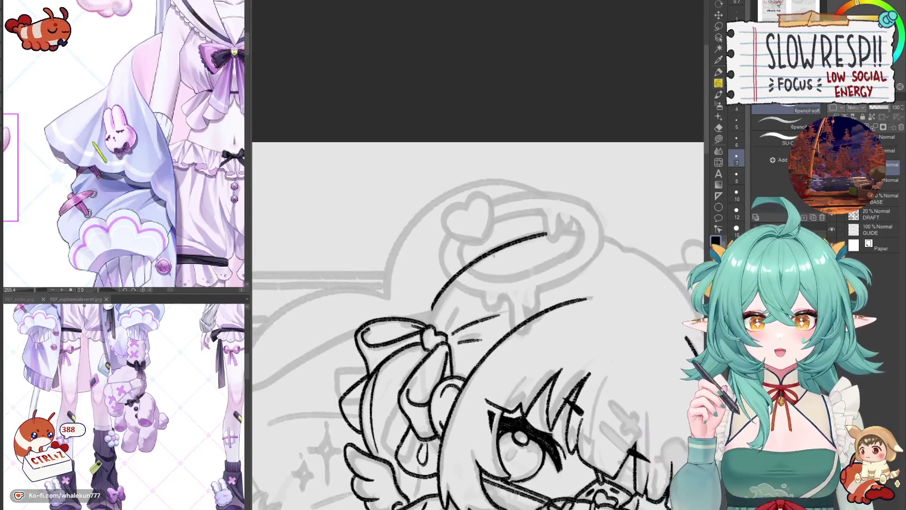
{"action": "key", "text": "ctrl+z"}
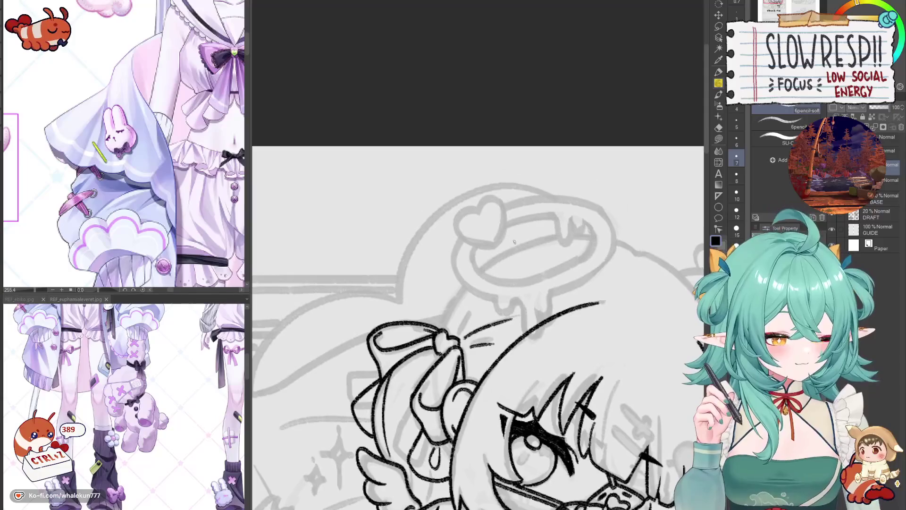
{"action": "mouse_move", "coordinate": [558, 236]}
{"action": "left_mouse_down"}
{"action": "mouse_move", "coordinate": [451, 319]}
{"action": "mouse_move", "coordinate": [543, 241]}
{"action": "mouse_move", "coordinate": [454, 309]}
{"action": "mouse_move", "coordinate": [445, 330]}
{"action": "left_mouse_up"}
{"action": "key", "text": "ctrl+z"}
{"action": "key", "text": "ctrl+z"}
{"action": "mouse_move", "coordinate": [523, 258]}
{"action": "left_mouse_down"}
{"action": "mouse_move", "coordinate": [538, 244]}
{"action": "mouse_move", "coordinate": [458, 314]}
{"action": "left_mouse_up"}
Redraw the top-of-hair curve at shorter and longer lengths until it fits.
{"action": "key", "text": "ctrl+z"}
{"action": "mouse_move", "coordinate": [576, 220]}
{"action": "left_mouse_down"}
{"action": "mouse_move", "coordinate": [486, 266]}
{"action": "mouse_move", "coordinate": [461, 312]}
{"action": "mouse_move", "coordinate": [569, 223]}
{"action": "mouse_move", "coordinate": [469, 290]}
{"action": "mouse_move", "coordinate": [459, 319]}
{"action": "left_mouse_up"}
{"action": "key", "text": "ctrl+z"}
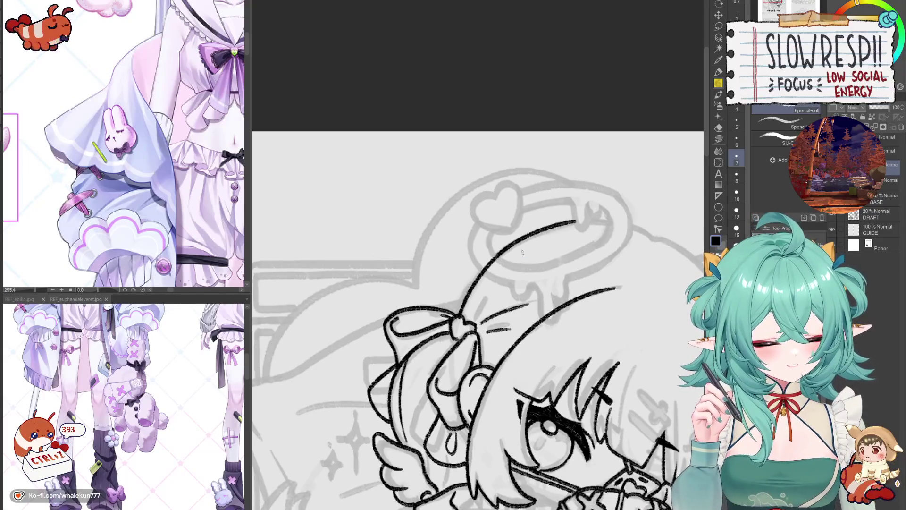
{"action": "key", "text": "ctrl+z"}
{"action": "mouse_move", "coordinate": [575, 222]}
{"action": "left_mouse_down"}
{"action": "mouse_move", "coordinate": [479, 274]}
{"action": "mouse_move", "coordinate": [457, 314]}
{"action": "left_mouse_up"}
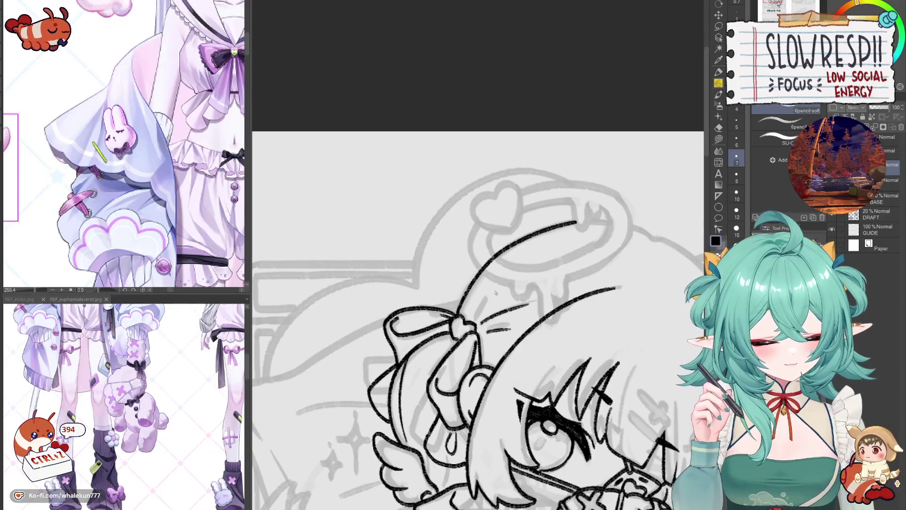
{"action": "mouse_move", "coordinate": [566, 342]}
{"action": "left_mouse_down"}
{"action": "mouse_move", "coordinate": [526, 314]}
{"action": "mouse_move", "coordinate": [525, 280]}
{"action": "left_mouse_up"}
{"action": "left_click_drag", "start_coordinate": [482, 236], "coordinate": [490, 256]}
{"action": "key", "text": "ctrl+z"}
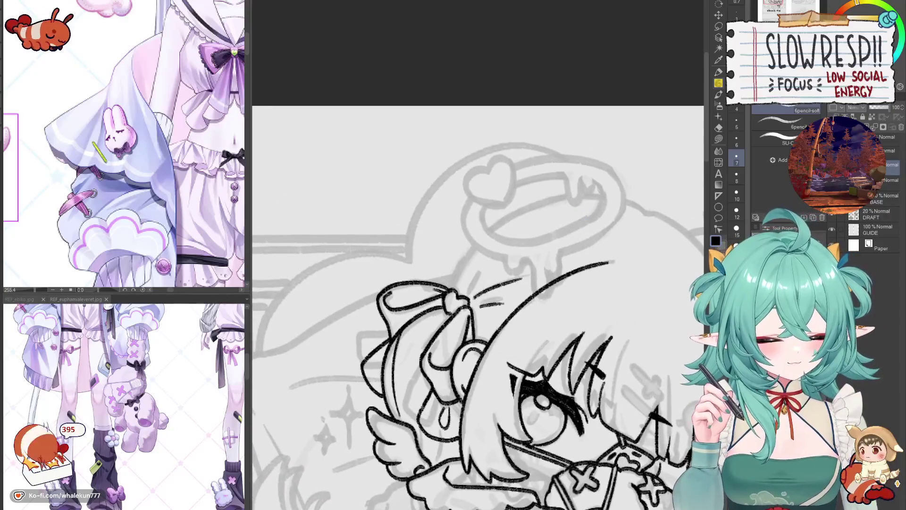
{"action": "left_click_drag", "start_coordinate": [568, 196], "coordinate": [465, 255]}
{"action": "key", "text": "ctrl+z"}
{"action": "mouse_move", "coordinate": [572, 196]}
{"action": "left_mouse_down"}
{"action": "mouse_move", "coordinate": [491, 229]}
{"action": "mouse_move", "coordinate": [452, 289]}
{"action": "left_mouse_up"}
{"action": "mouse_move", "coordinate": [496, 254]}
{"action": "left_mouse_down"}
{"action": "mouse_move", "coordinate": [493, 284]}
{"action": "mouse_move", "coordinate": [483, 282]}
{"action": "mouse_move", "coordinate": [603, 272]}
{"action": "left_mouse_up"}
Draw the arc down the hair's left edge, redrawing it further down.
{"action": "key", "text": "h"}
{"action": "key", "text": "h"}
{"action": "key", "text": "h"}
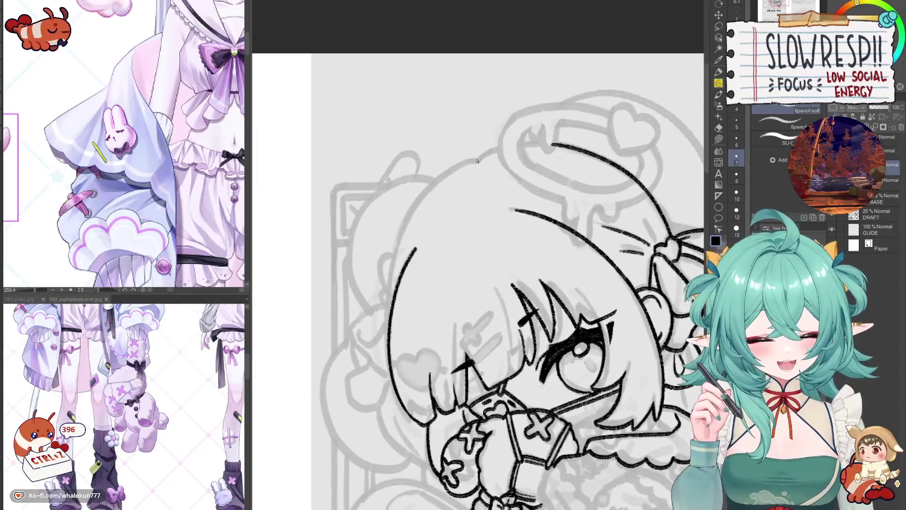
{"action": "mouse_move", "coordinate": [477, 161]}
{"action": "left_mouse_down"}
{"action": "mouse_move", "coordinate": [423, 198]}
{"action": "mouse_move", "coordinate": [390, 287]}
{"action": "left_mouse_up"}
{"action": "key", "text": "ctrl+z"}
{"action": "mouse_move", "coordinate": [477, 161]}
{"action": "left_mouse_down"}
{"action": "mouse_move", "coordinate": [415, 207]}
{"action": "mouse_move", "coordinate": [392, 312]}
{"action": "left_mouse_up"}
{"action": "key", "text": "ctrl+z"}
{"action": "mouse_move", "coordinate": [476, 161]}
{"action": "left_mouse_down"}
{"action": "mouse_move", "coordinate": [413, 215]}
{"action": "mouse_move", "coordinate": [390, 309]}
{"action": "left_mouse_up"}
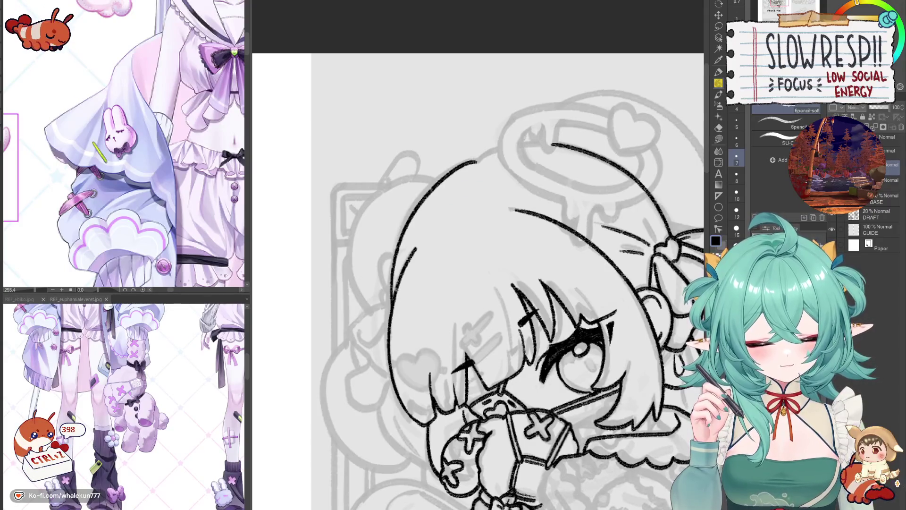
Mirror to check, then retry and undo the arc down the hair's left side.
{"action": "key", "text": "h"}
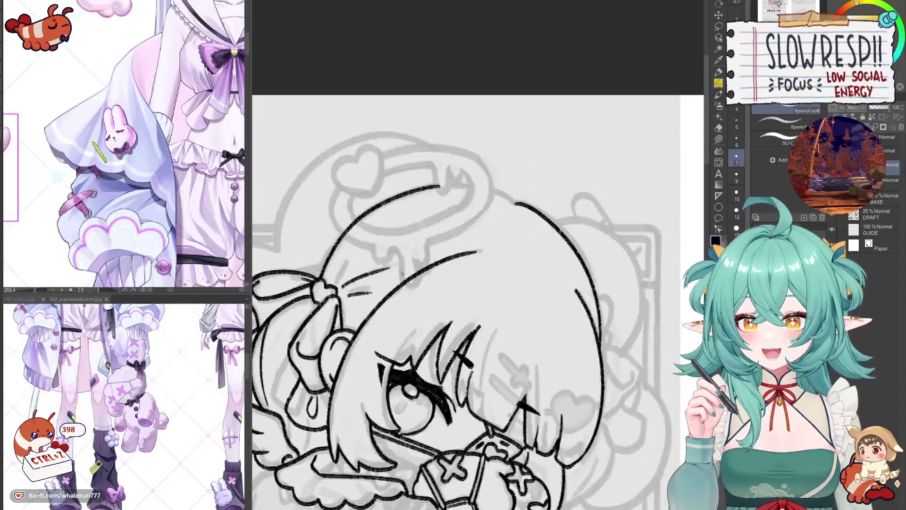
{"action": "key", "text": "h"}
{"action": "key", "text": "ctrl+z"}
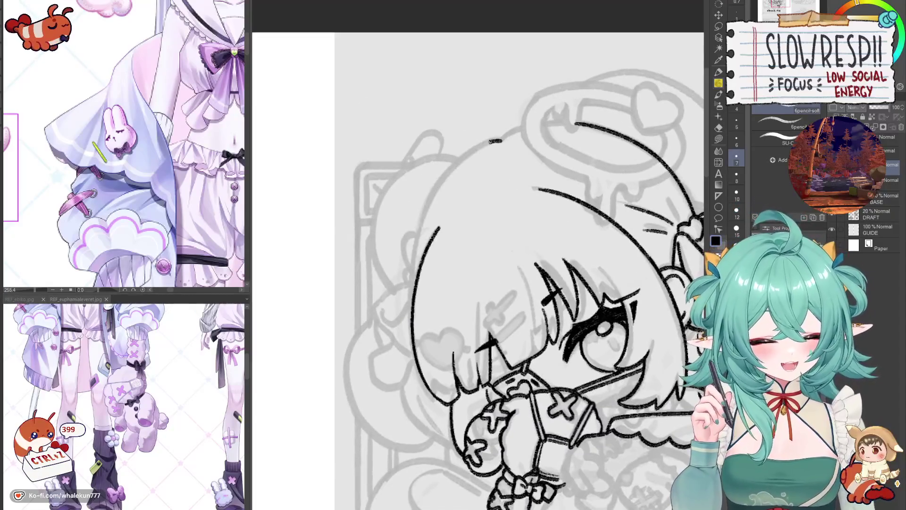
{"action": "left_click_drag", "start_coordinate": [490, 142], "coordinate": [413, 276]}
{"action": "key", "text": "ctrl+z"}
{"action": "mouse_move", "coordinate": [503, 139]}
{"action": "left_mouse_down"}
{"action": "mouse_move", "coordinate": [430, 199]}
{"action": "mouse_move", "coordinate": [410, 289]}
{"action": "mouse_move", "coordinate": [492, 142]}
{"action": "mouse_move", "coordinate": [412, 295]}
{"action": "left_mouse_up"}
{"action": "key", "text": "ctrl+z"}
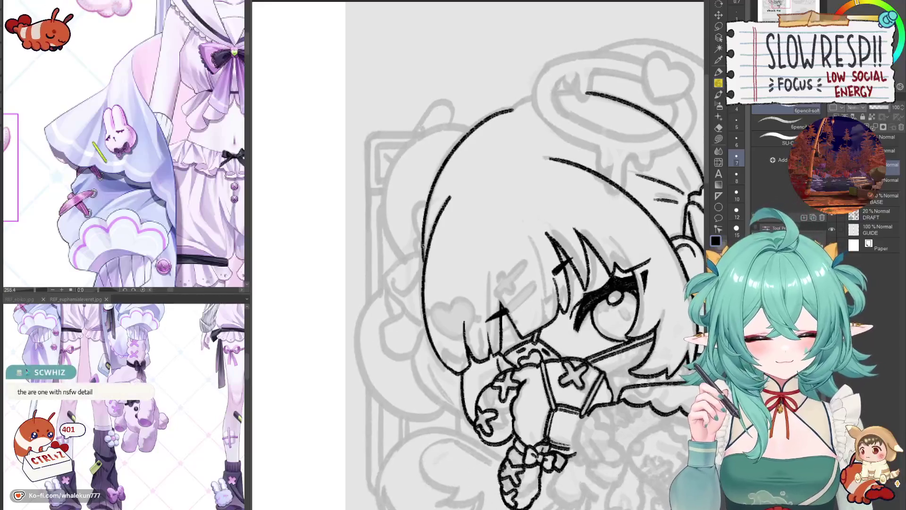
{"action": "key", "text": "ctrl+z"}
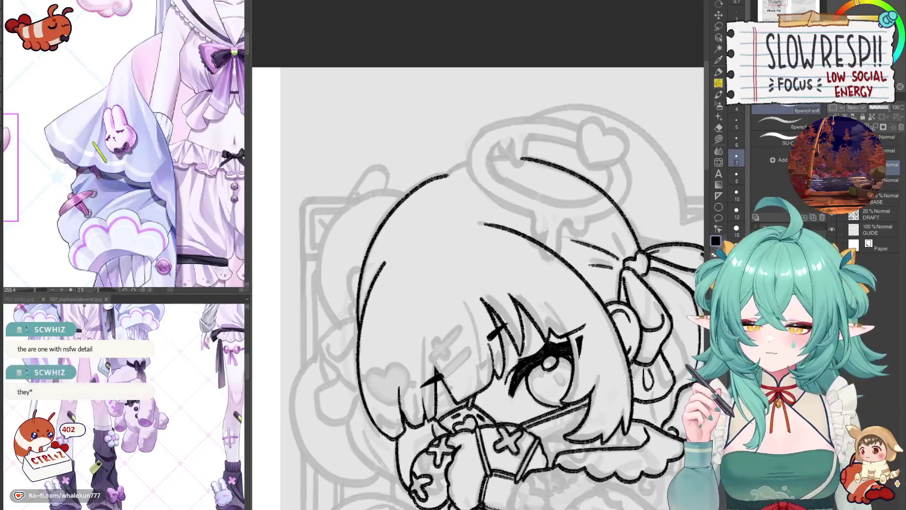
Tilt the view and ink the curved hair line joining the existing outline, then mirror to check.
{"action": "left_click_drag", "start_coordinate": [583, 407], "coordinate": [561, 169]}
{"action": "mouse_move", "coordinate": [399, 170]}
{"action": "left_mouse_down"}
{"action": "mouse_move", "coordinate": [491, 215]}
{"action": "mouse_move", "coordinate": [601, 216]}
{"action": "mouse_move", "coordinate": [524, 246]}
{"action": "left_mouse_up"}
{"action": "key", "text": "ctrl+z"}
{"action": "left_click_drag", "start_coordinate": [610, 207], "coordinate": [512, 255]}
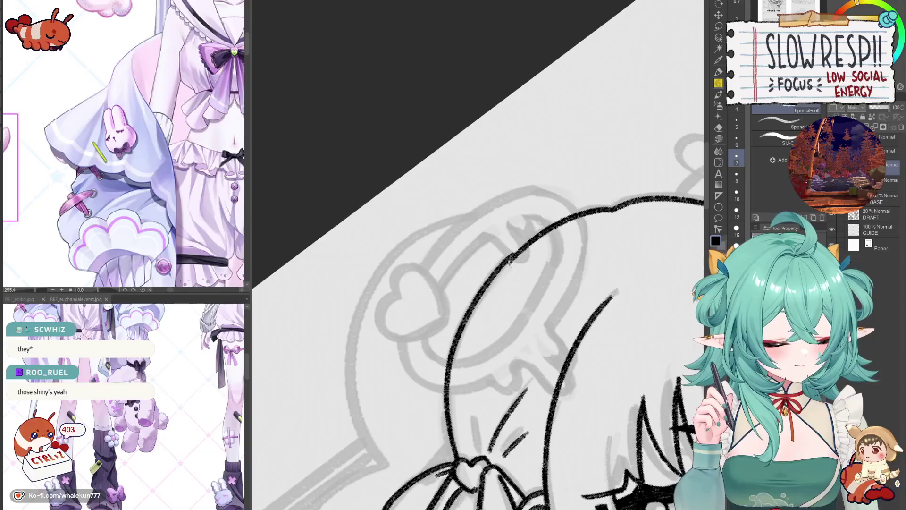
{"action": "key", "text": "ctrl+z"}
{"action": "left_click_drag", "start_coordinate": [610, 208], "coordinate": [523, 247]}
{"action": "key", "text": "ctrl+z"}
{"action": "left_click_drag", "start_coordinate": [610, 208], "coordinate": [507, 259]}
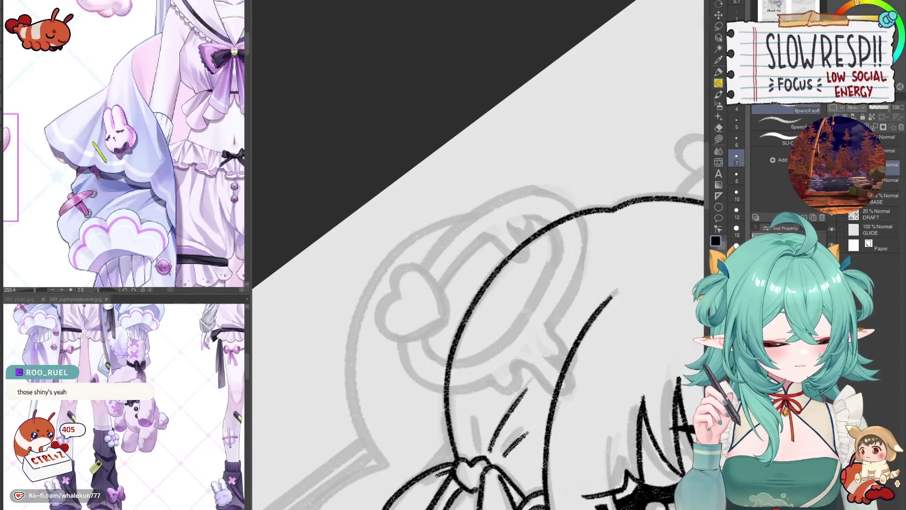
{"action": "left_click_drag", "start_coordinate": [579, 331], "coordinate": [513, 321]}
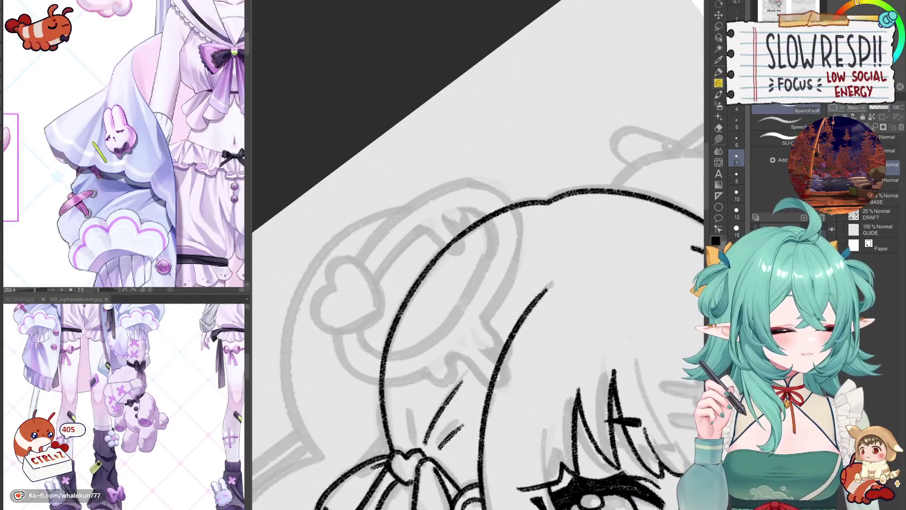
{"action": "left_click_drag", "start_coordinate": [637, 307], "coordinate": [542, 367]}
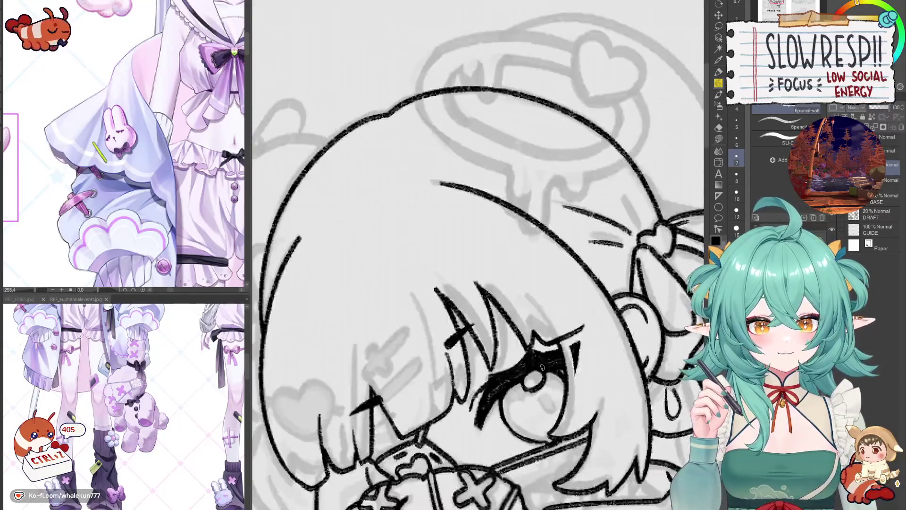
{"action": "key", "text": "h"}
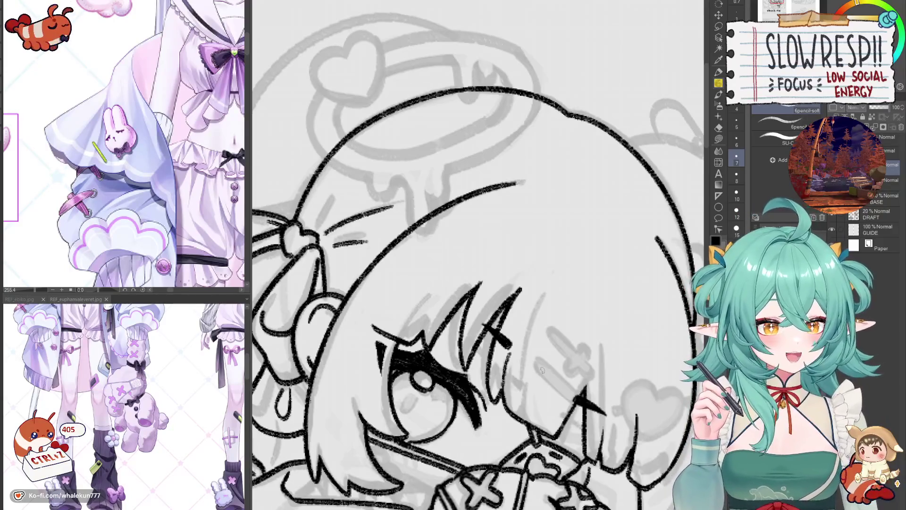
Zoom out, flip the view back to normal, and centre the whole chibi above 'about me'.
{"action": "scroll", "coordinate": [542, 370], "scroll_direction": "down", "scroll_amount": 5}
{"action": "key", "text": "h"}
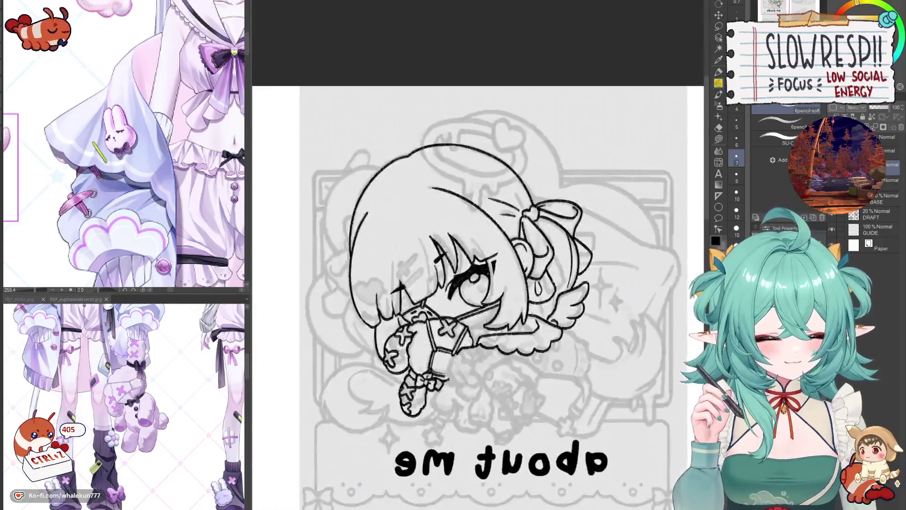
{"action": "key", "text": "h"}
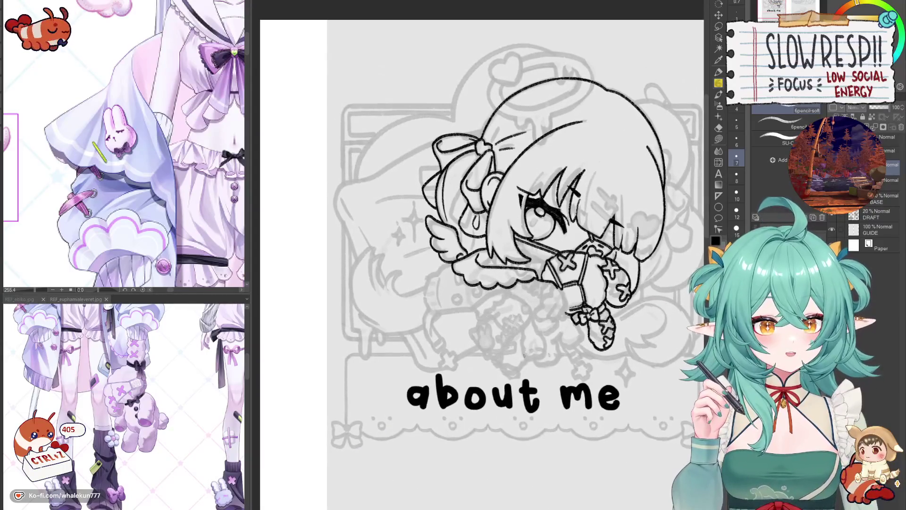
{"action": "scroll", "coordinate": [517, 339], "scroll_direction": "up", "scroll_amount": 2}
{"action": "left_click_drag", "start_coordinate": [523, 344], "coordinate": [511, 349]}
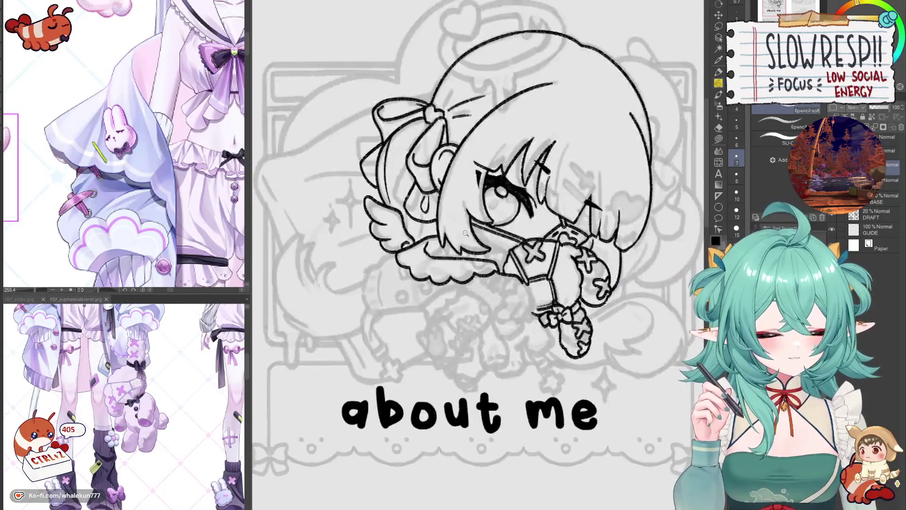
{"action": "scroll", "coordinate": [465, 233], "scroll_direction": "up", "scroll_amount": 5}
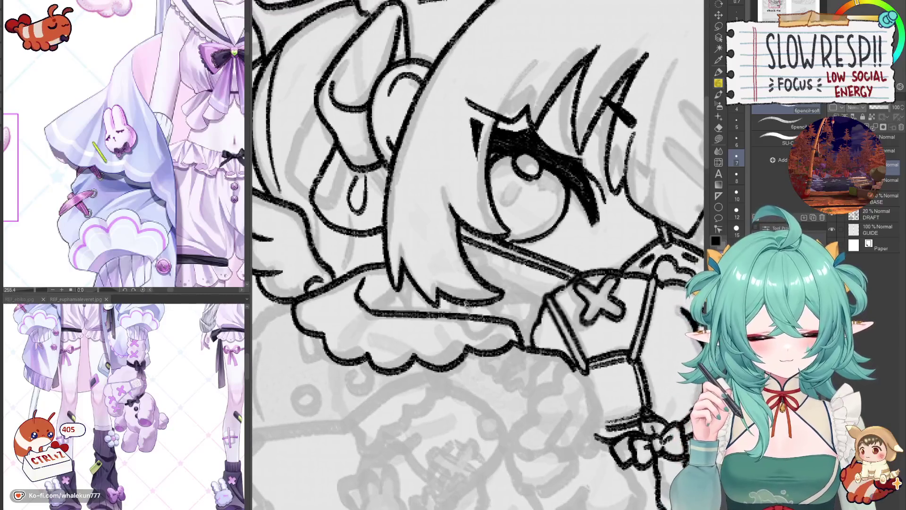
Draw a short hair-tip stroke by the wing, checking it in mirrored view and undoing stray marks.
{"action": "key", "text": "h"}
{"action": "left_click_drag", "start_coordinate": [489, 333], "coordinate": [478, 345]}
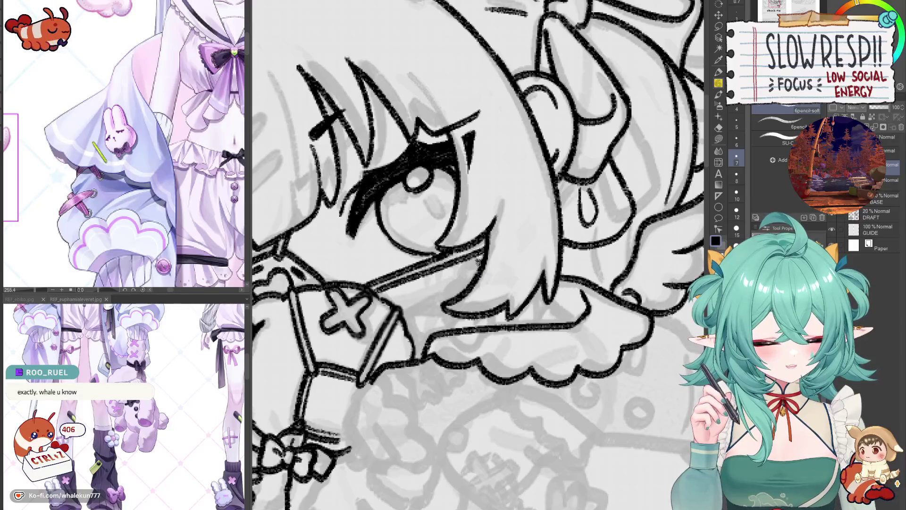
{"action": "left_click_drag", "start_coordinate": [477, 261], "coordinate": [445, 304]}
{"action": "key", "text": "h"}
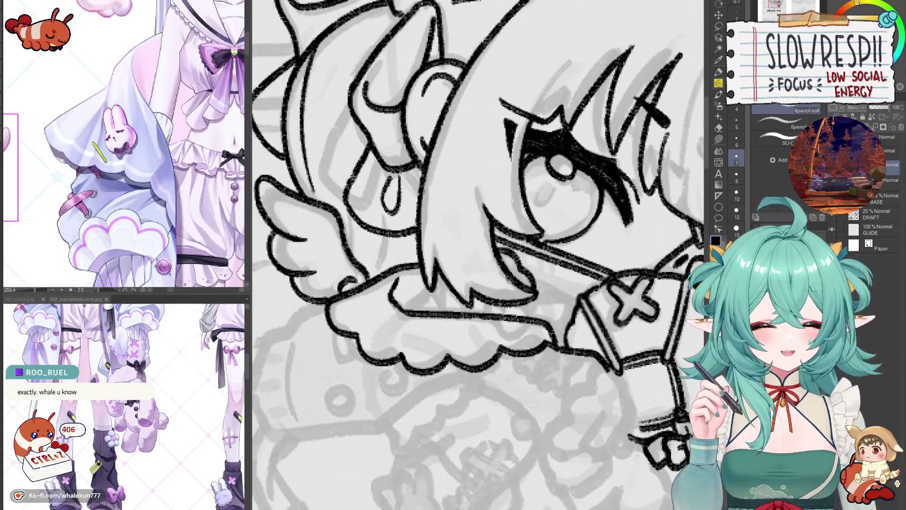
{"action": "left_click_drag", "start_coordinate": [508, 280], "coordinate": [565, 311]}
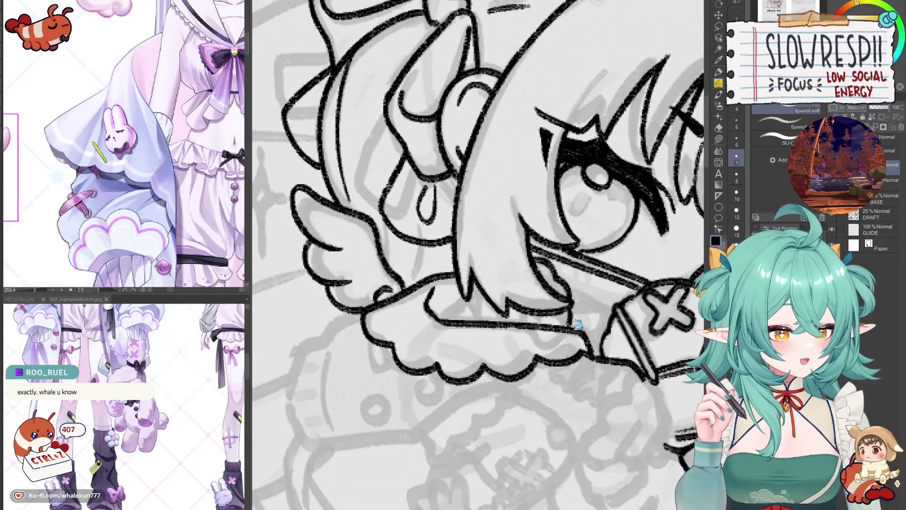
{"action": "key", "text": "ctrl+z"}
{"action": "key", "text": "h"}
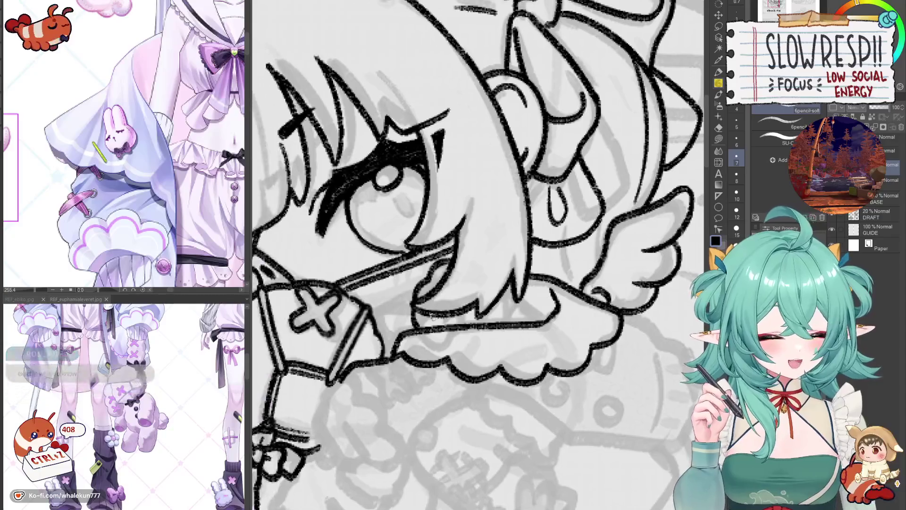
{"action": "key", "text": "ctrl+z"}
{"action": "key", "text": "h"}
{"action": "mouse_move", "coordinate": [522, 350]}
{"action": "left_mouse_down"}
{"action": "mouse_move", "coordinate": [532, 374]}
{"action": "mouse_move", "coordinate": [512, 359]}
{"action": "left_mouse_up"}
{"action": "left_click_drag", "start_coordinate": [505, 320], "coordinate": [515, 310]}
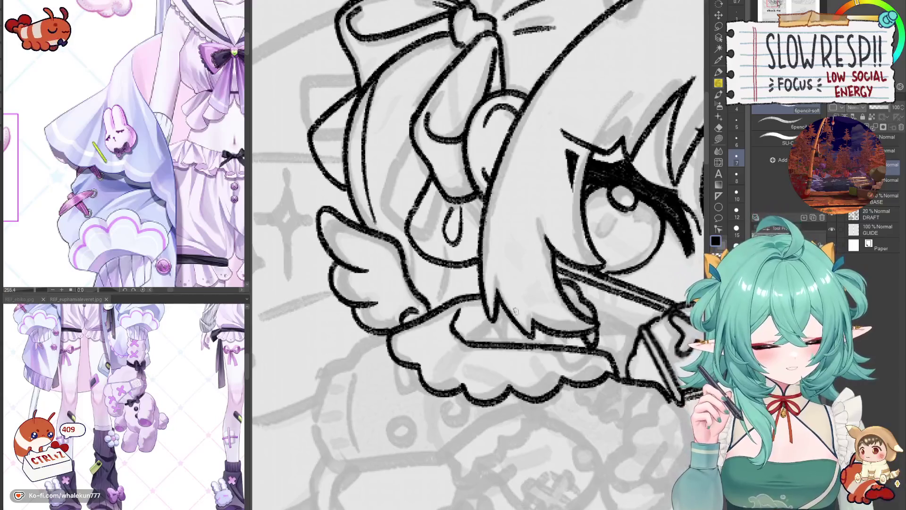
Undo the unwanted strokes near the hair tip, rechecking the wing in mirrored view.
{"action": "key", "text": "ctrl+z"}
{"action": "key", "text": "ctrl+z"}
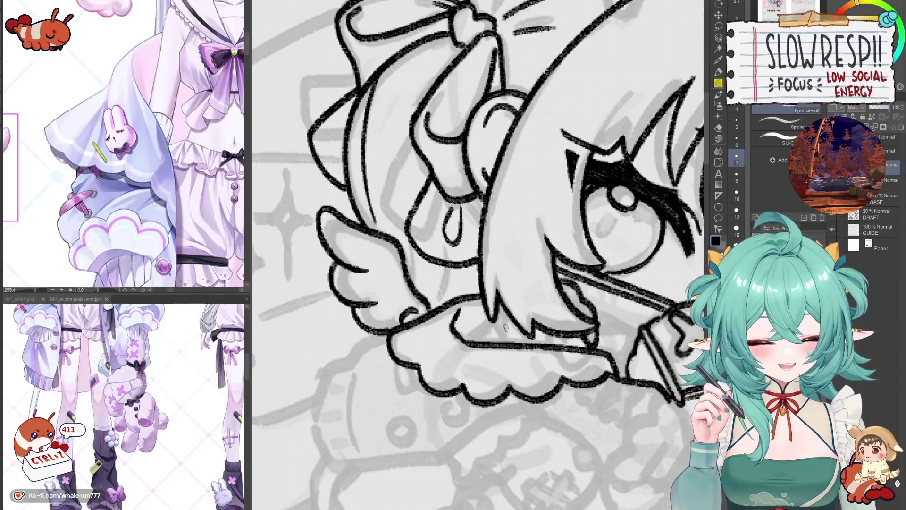
{"action": "key", "text": "ctrl+z"}
{"action": "key", "text": "ctrl+z"}
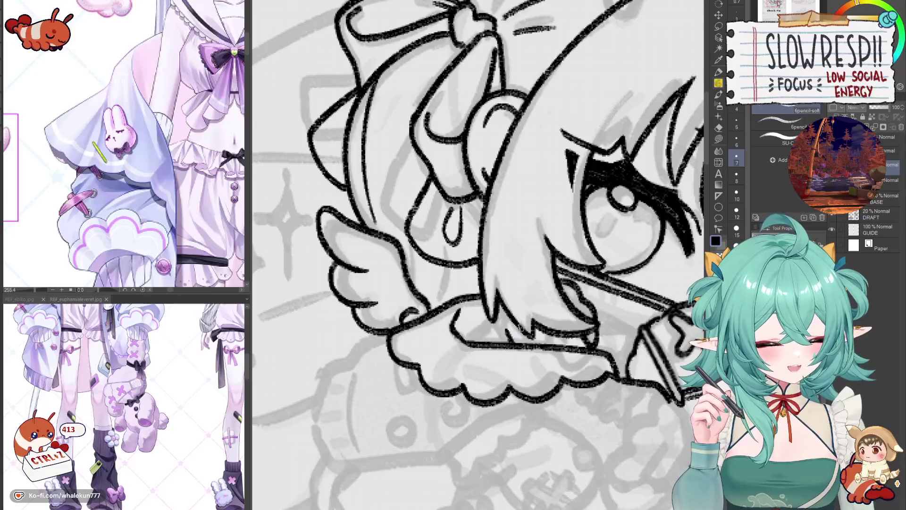
{"action": "left_click_drag", "start_coordinate": [519, 327], "coordinate": [509, 325]}
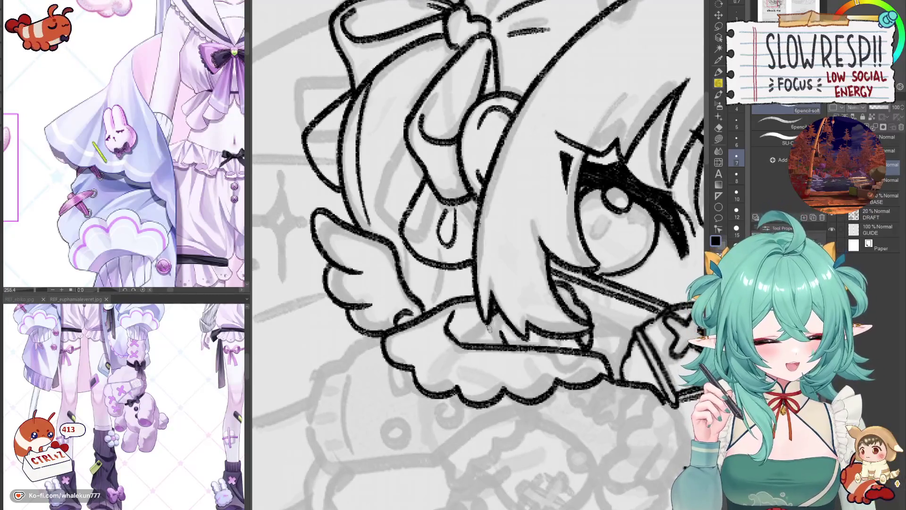
{"action": "key", "text": "ctrl+z"}
{"action": "key", "text": "ctrl+z"}
{"action": "key", "text": "ctrl+z"}
{"action": "key", "text": "ctrl+z"}
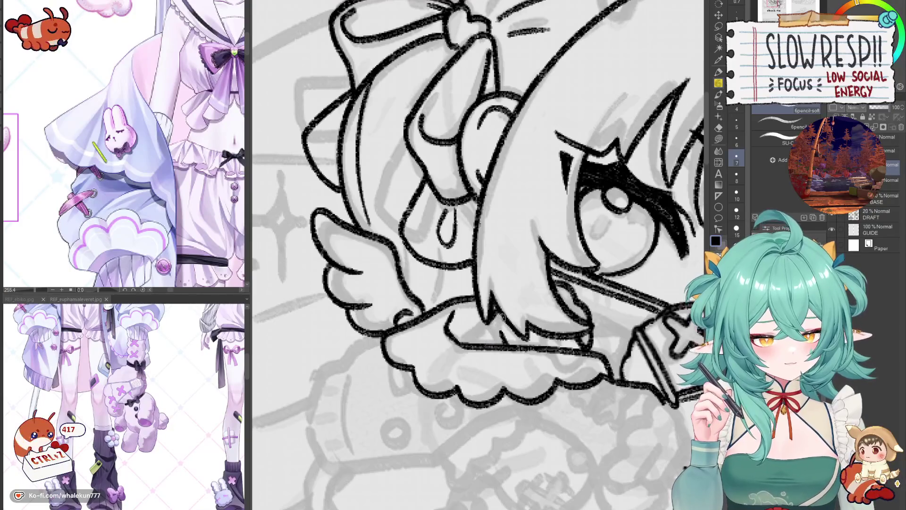
{"action": "left_click_drag", "start_coordinate": [501, 316], "coordinate": [506, 311]}
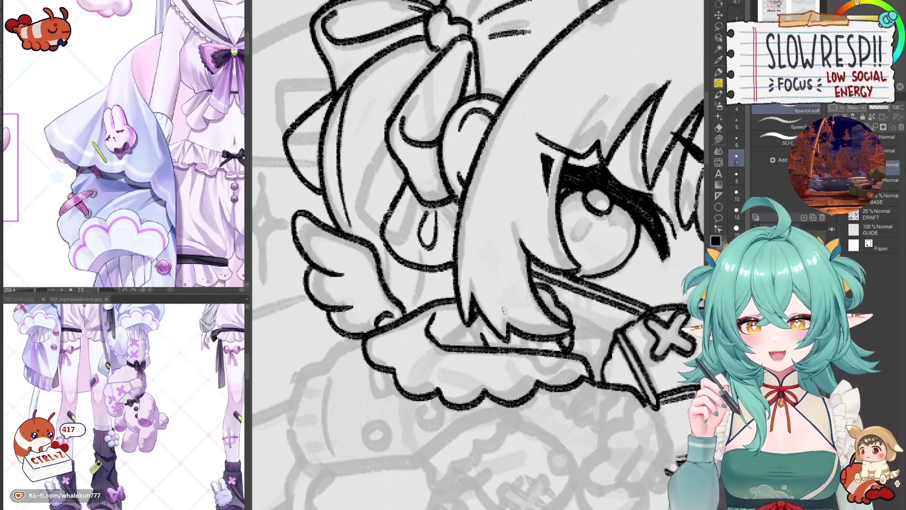
{"action": "key", "text": "h"}
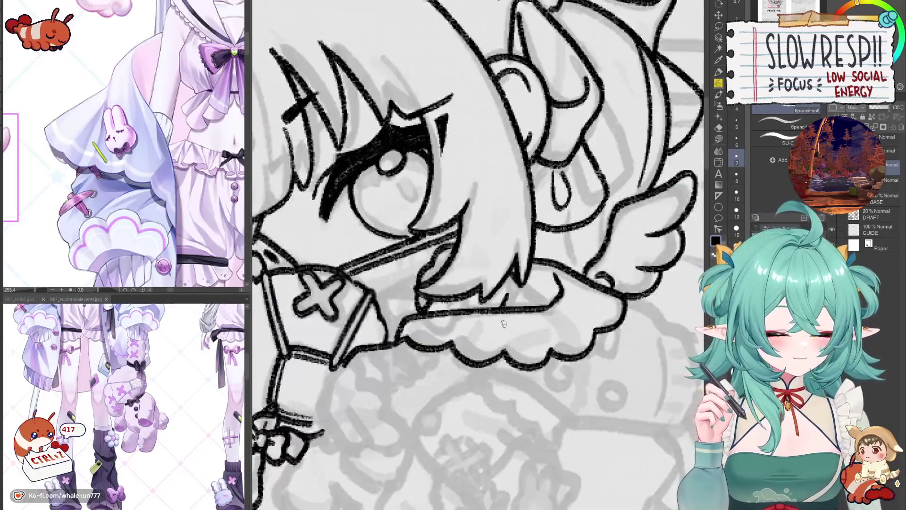
{"action": "key", "text": "h"}
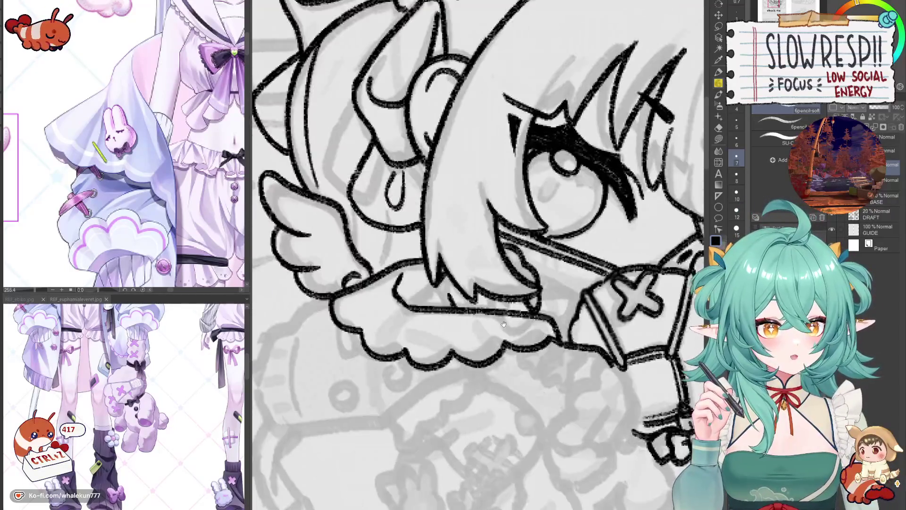
{"action": "key", "text": "ctrl+z"}
{"action": "key", "text": "ctrl+z"}
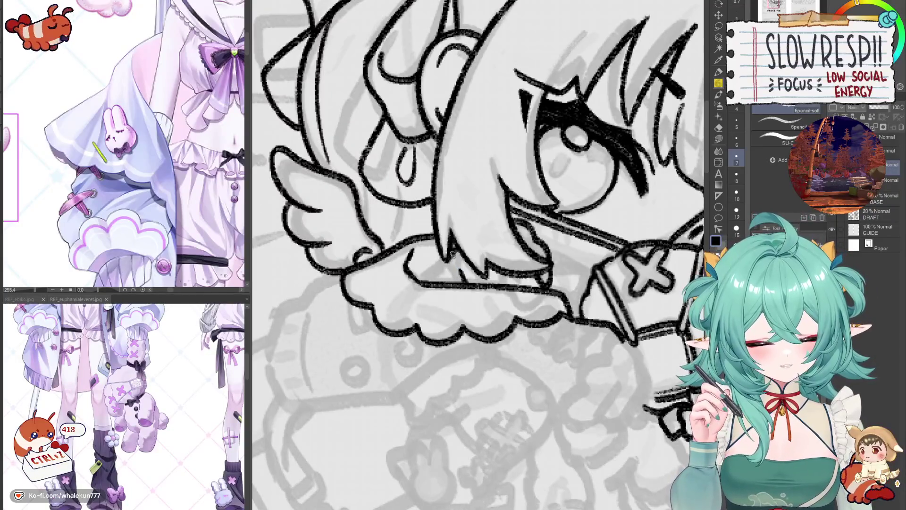
Redraw the small hair-tip stroke over several attempts, then fit the whole chibi page in view.
{"action": "left_click_drag", "start_coordinate": [440, 257], "coordinate": [414, 281]}
{"action": "key", "text": "ctrl+z"}
{"action": "key", "text": "ctrl+z"}
{"action": "key", "text": "h"}
{"action": "key", "text": "ctrl+z"}
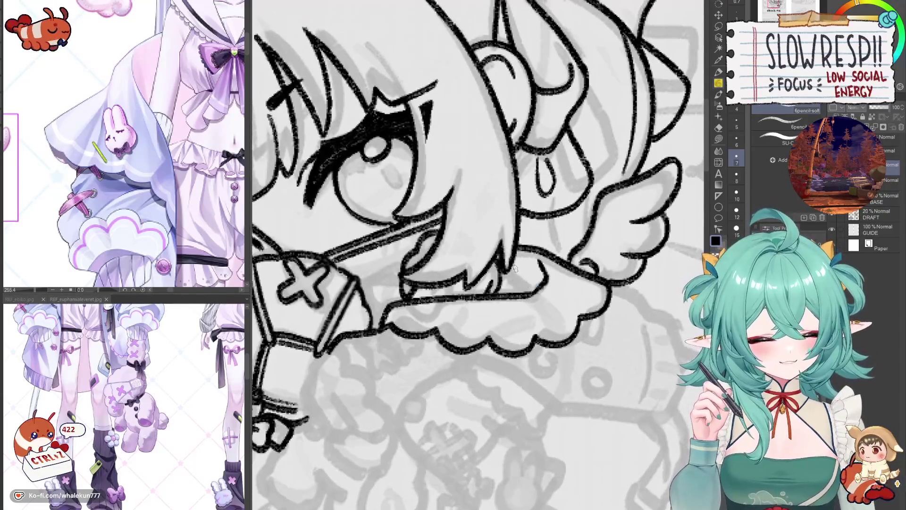
{"action": "key", "text": "ctrl+z"}
{"action": "mouse_move", "coordinate": [521, 265]}
{"action": "left_mouse_down"}
{"action": "mouse_move", "coordinate": [514, 280]}
{"action": "mouse_move", "coordinate": [529, 293]}
{"action": "left_mouse_up"}
{"action": "key", "text": "ctrl+z"}
{"action": "key", "text": "ctrl+z"}
{"action": "key", "text": "h"}
{"action": "key", "text": "ctrl+z"}
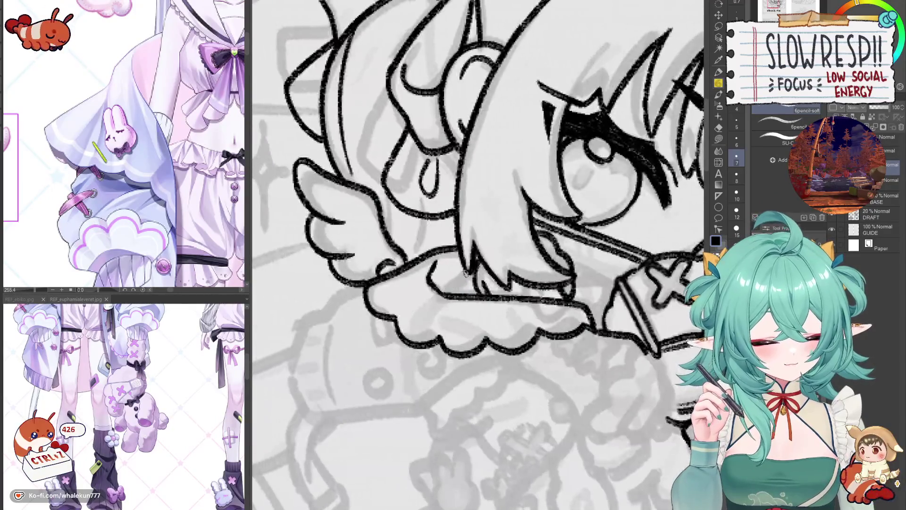
{"action": "left_click_drag", "start_coordinate": [465, 267], "coordinate": [438, 291]}
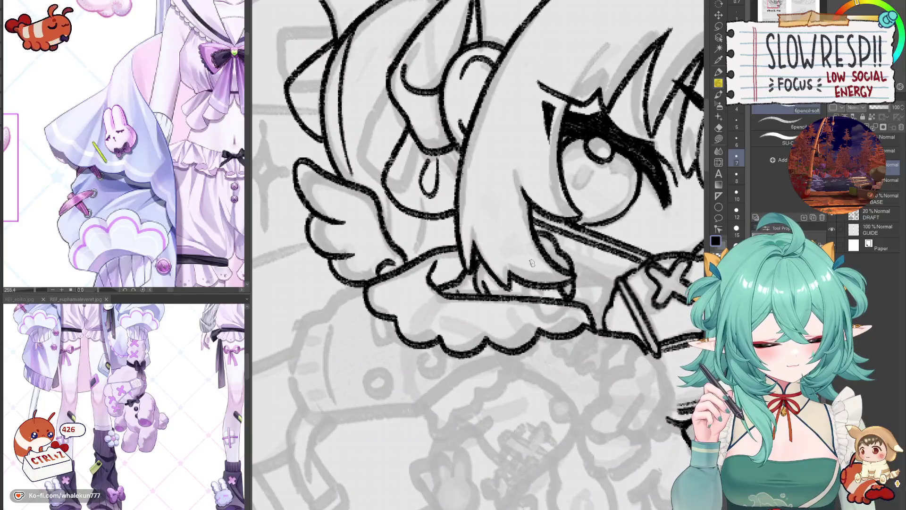
{"action": "key", "text": "ctrl+0"}
{"action": "key", "text": "h"}
{"action": "key", "text": "h"}
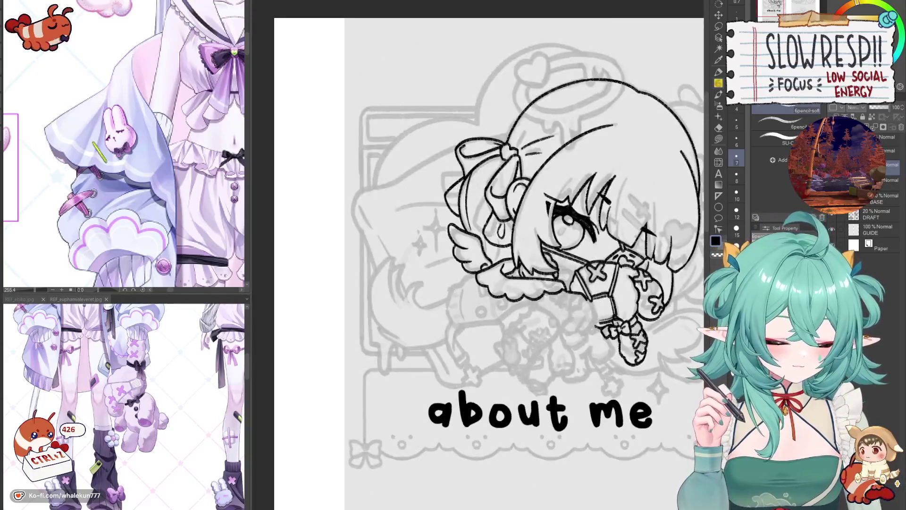
{"action": "left_click_drag", "start_coordinate": [519, 236], "coordinate": [467, 279]}
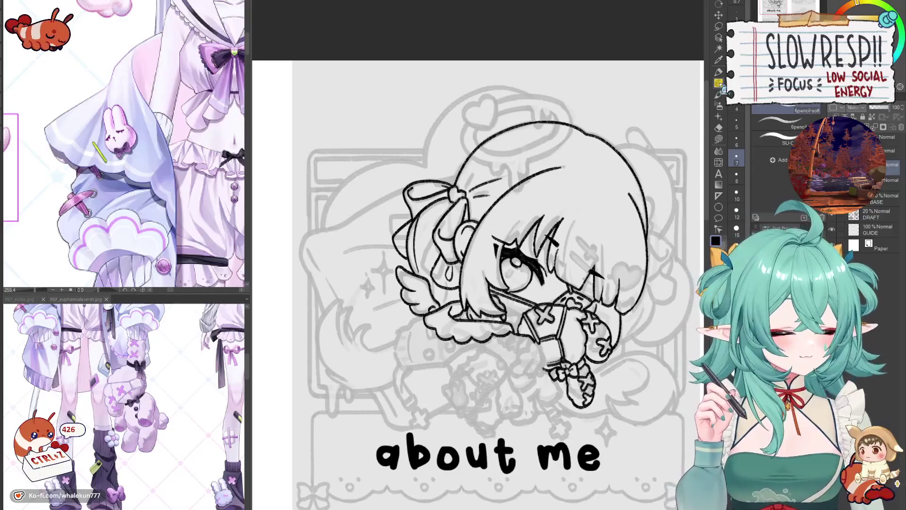
{"action": "left_click_drag", "start_coordinate": [535, 333], "coordinate": [535, 274]}
{"action": "scroll", "coordinate": [534, 274], "scroll_direction": "up", "scroll_amount": 3}
{"action": "key", "text": "h"}
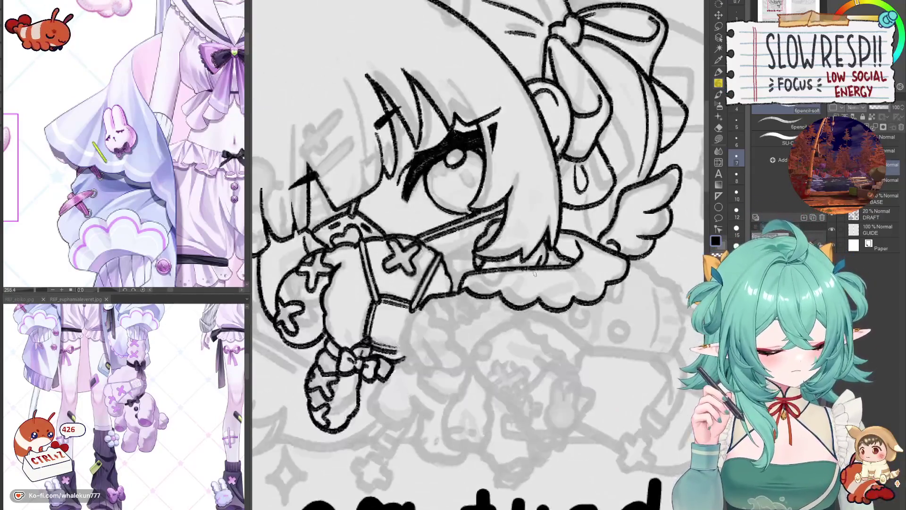
{"action": "key", "text": "h"}
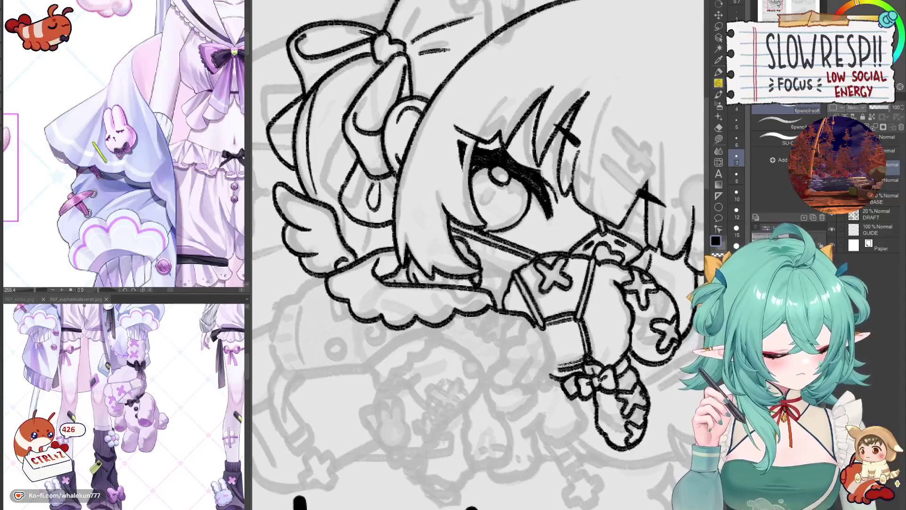
{"action": "key", "text": "h"}
{"action": "key", "text": "h"}
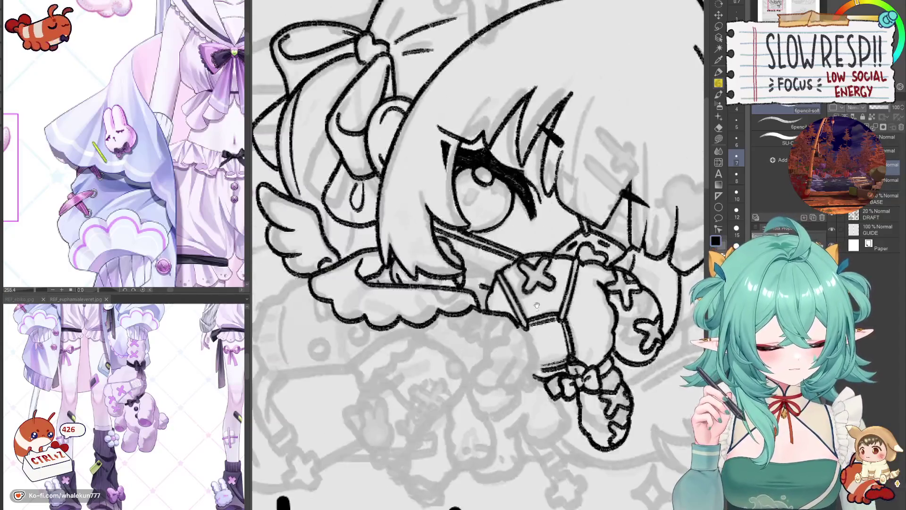